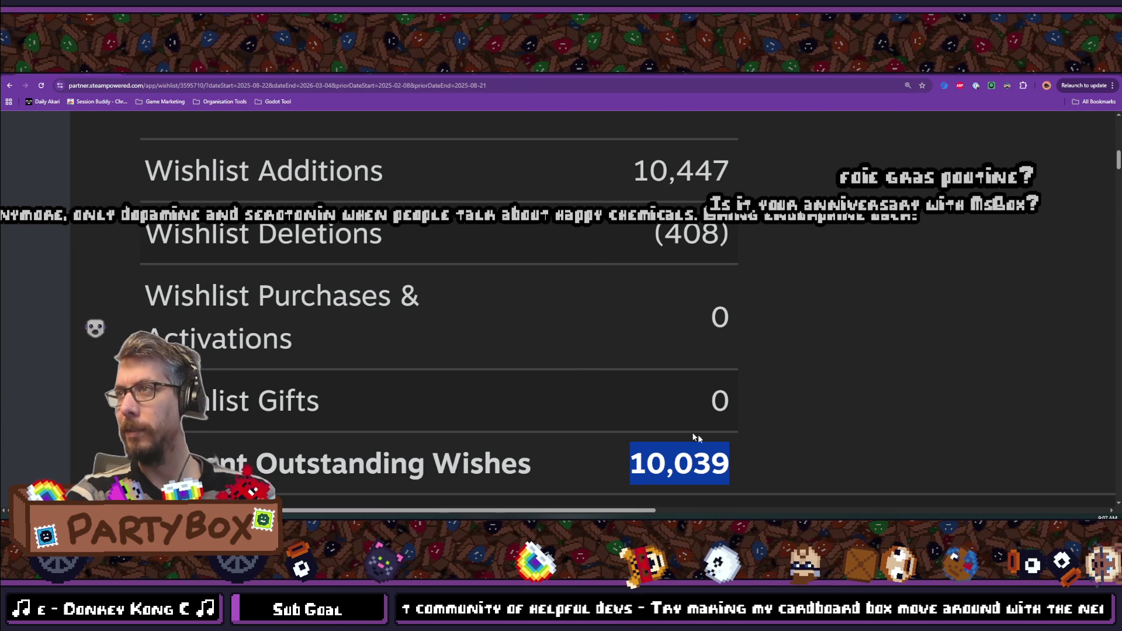
- Highlight the 10,039 Current Outstanding Wishes figure in the Steamworks wishlist report
drag(764, 466, 625, 462)
drag(750, 453, 625, 458)
double_click(675, 465)
double_click(675, 464)
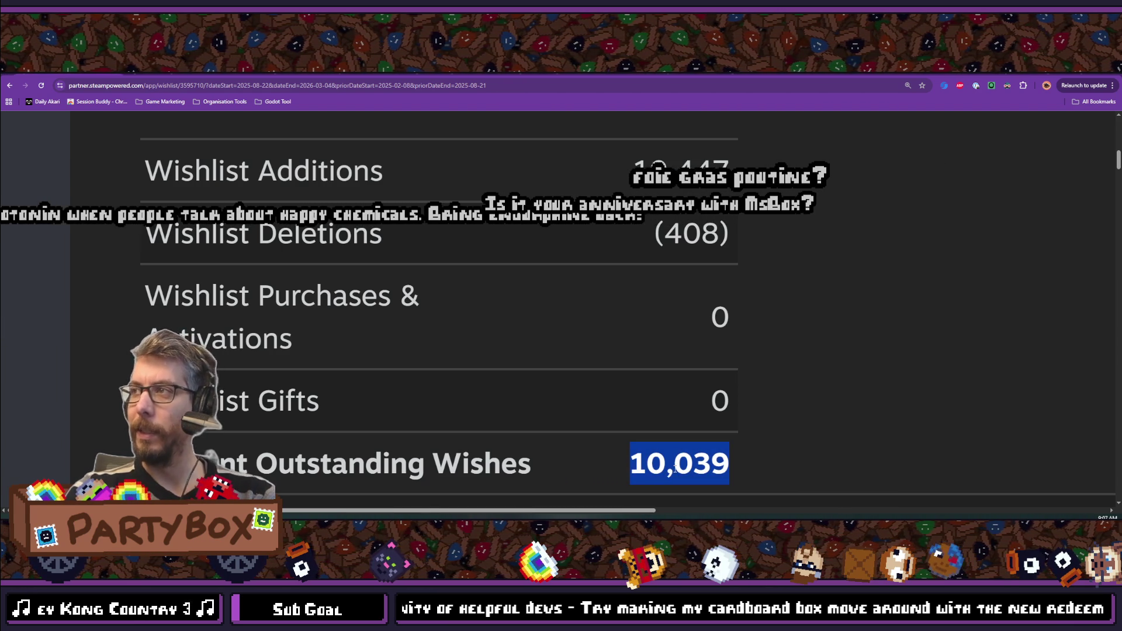
click(692, 467)
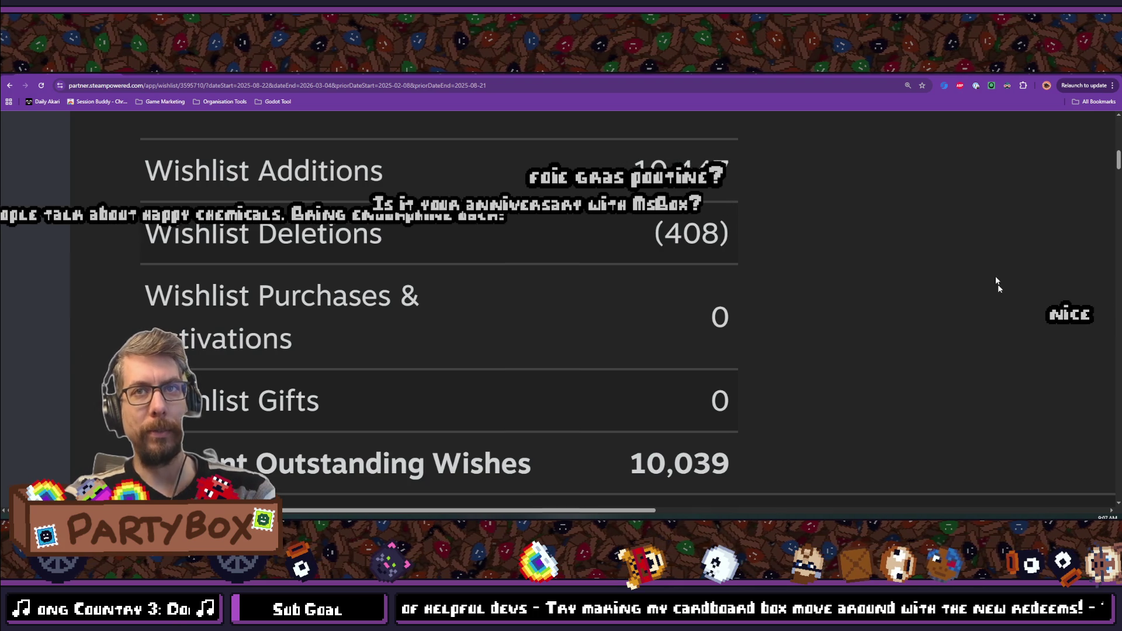
mouse_move(630, 466)
mouse_down()
mouse_move(789, 451)
mouse_move(564, 462)
mouse_up()
click(780, 452)
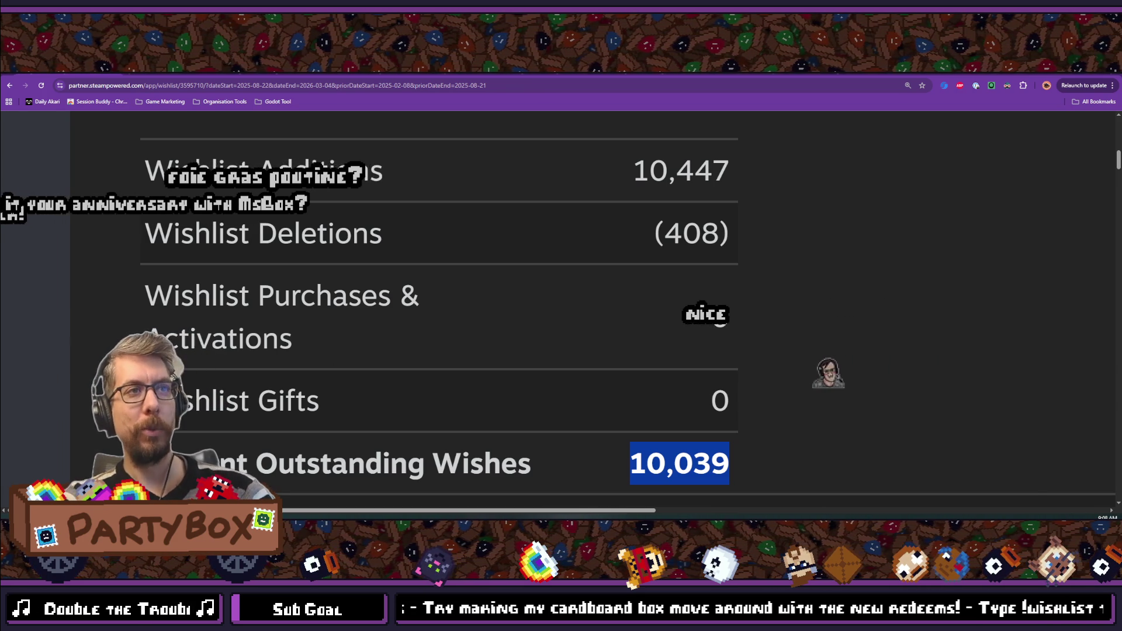
- Switch to Aseprite, back to the Steamworks report, then return to the ghost sprite
key(alt+Tab)
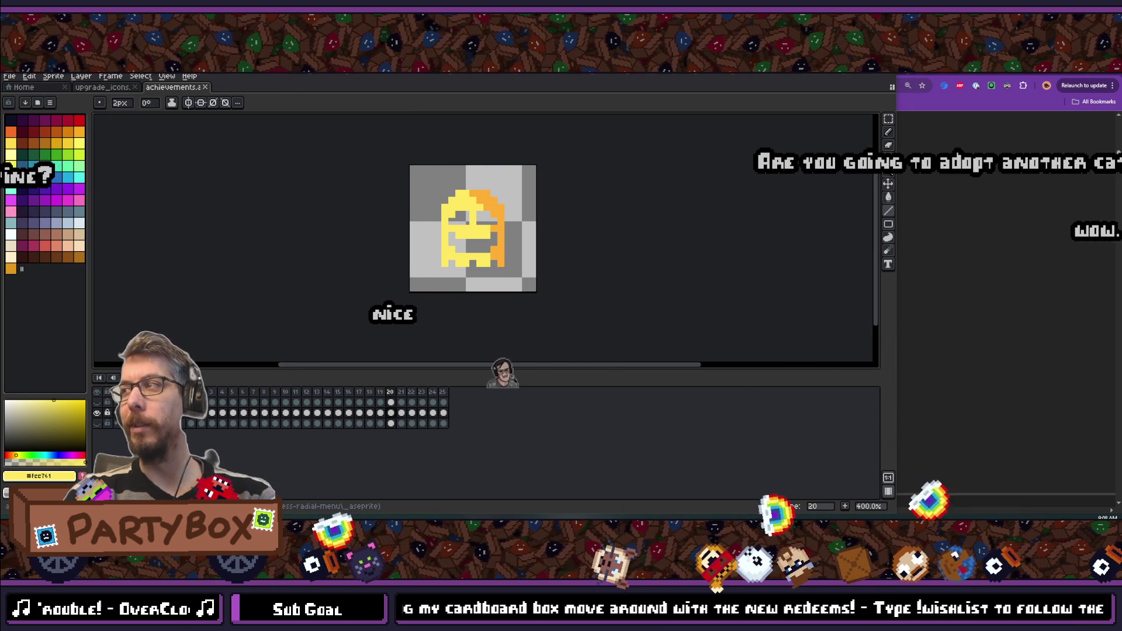
key(alt+Tab)
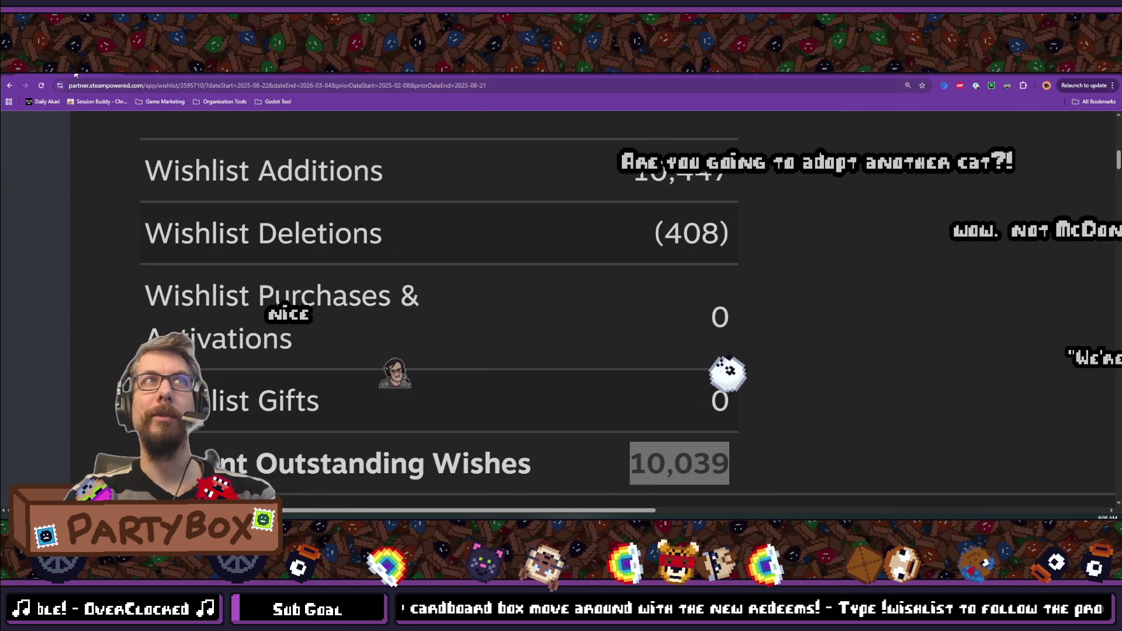
key(alt+Tab)
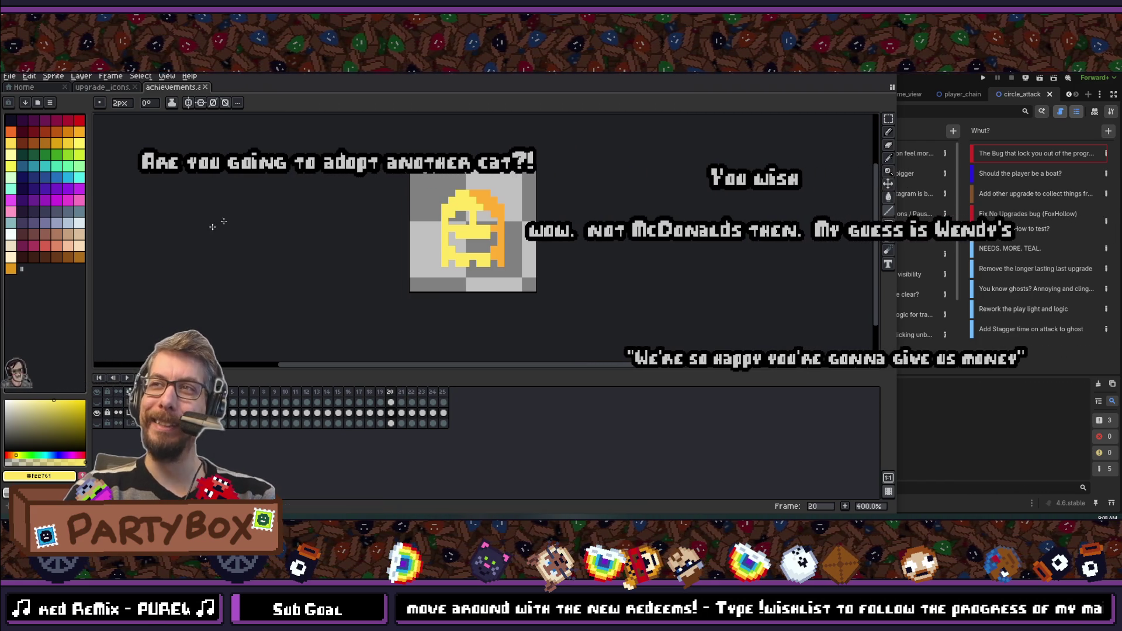
- Zoom the achievements canvas out and back in on frame 25's white ghost
scroll(462, 193, down, 3)
scroll(497, 257, up, 2)
scroll(450, 228, down, 4)
scroll(450, 228, up, 2)
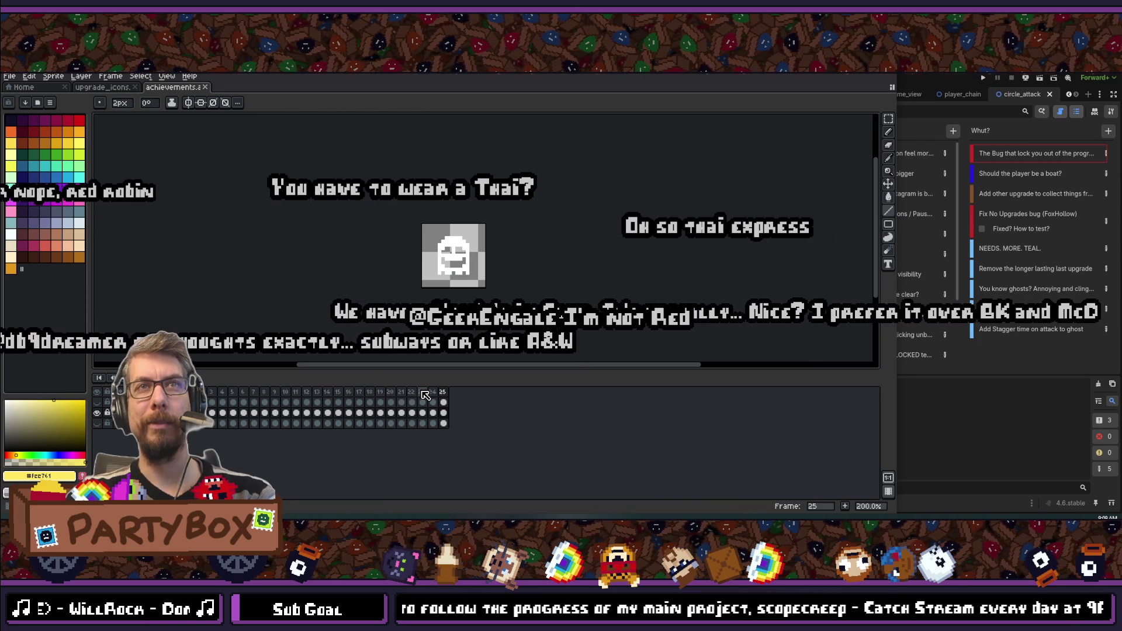
- Select the entire frame 25 ghost image with Ctrl+A
scroll(434, 240, up, 2)
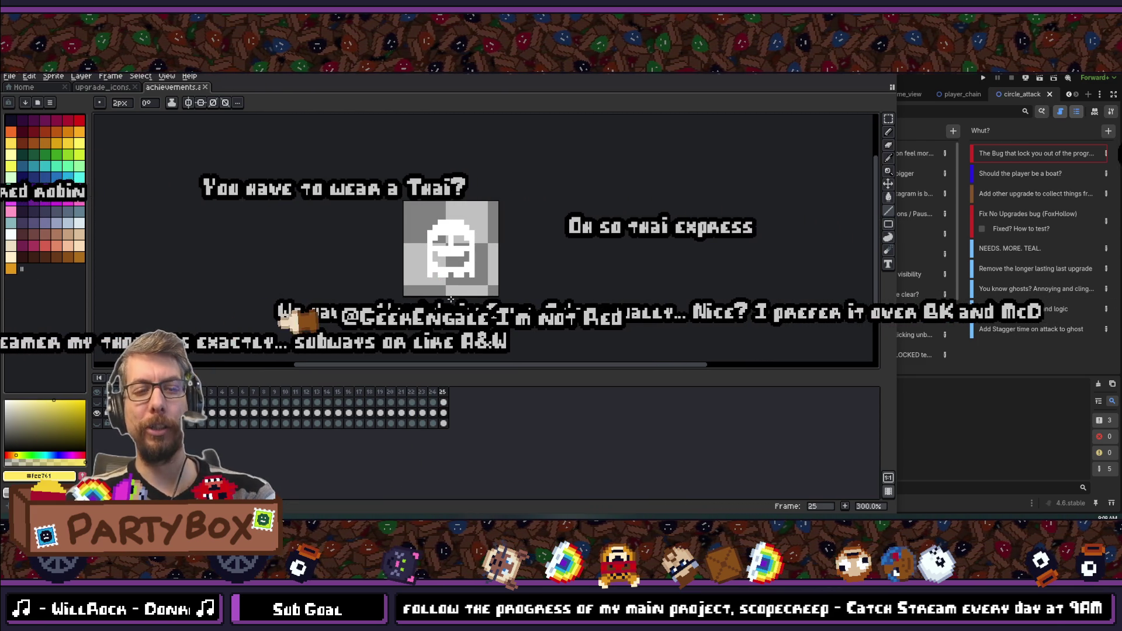
key(ctrl+a)
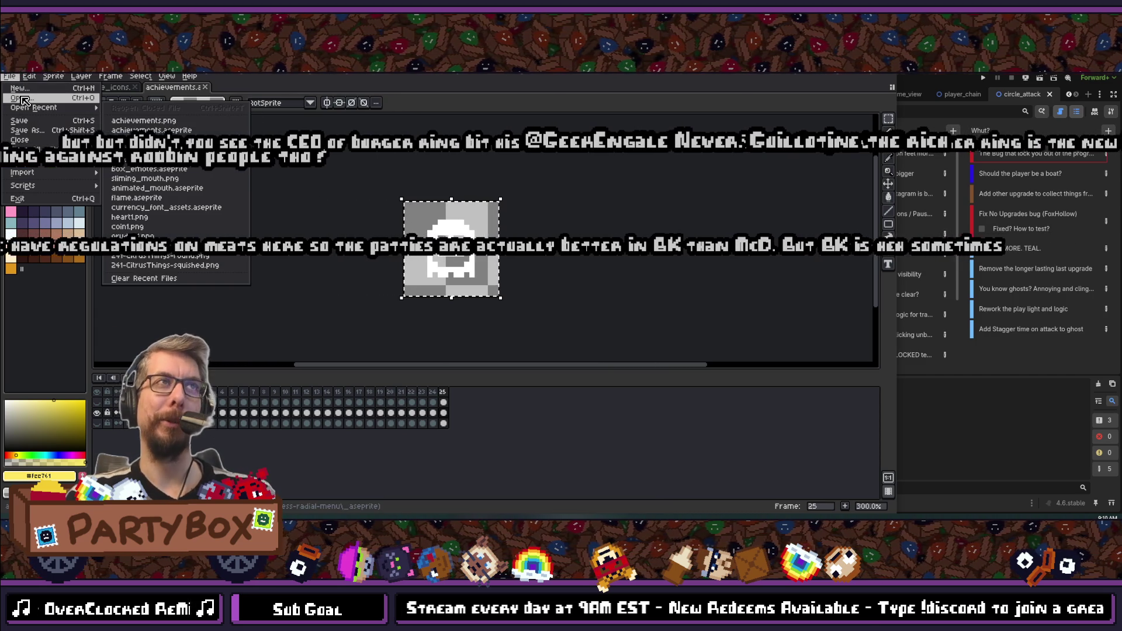
- Create a new 36×36 sprite, Sprite-0001, and paste the copied ghost into it
click(31, 95)
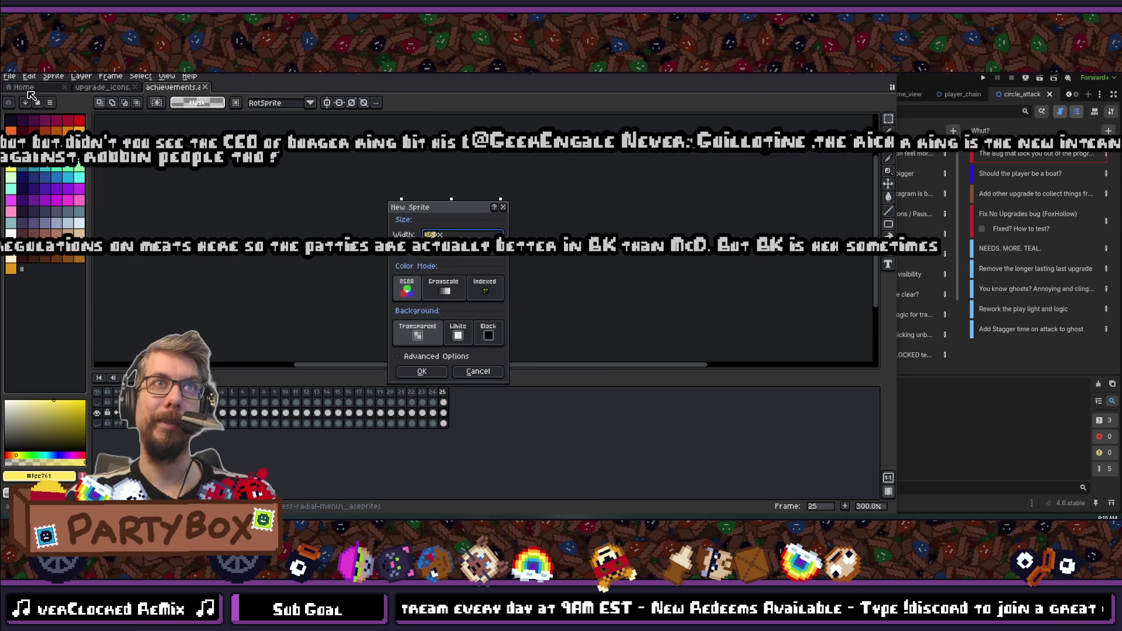
click(422, 371)
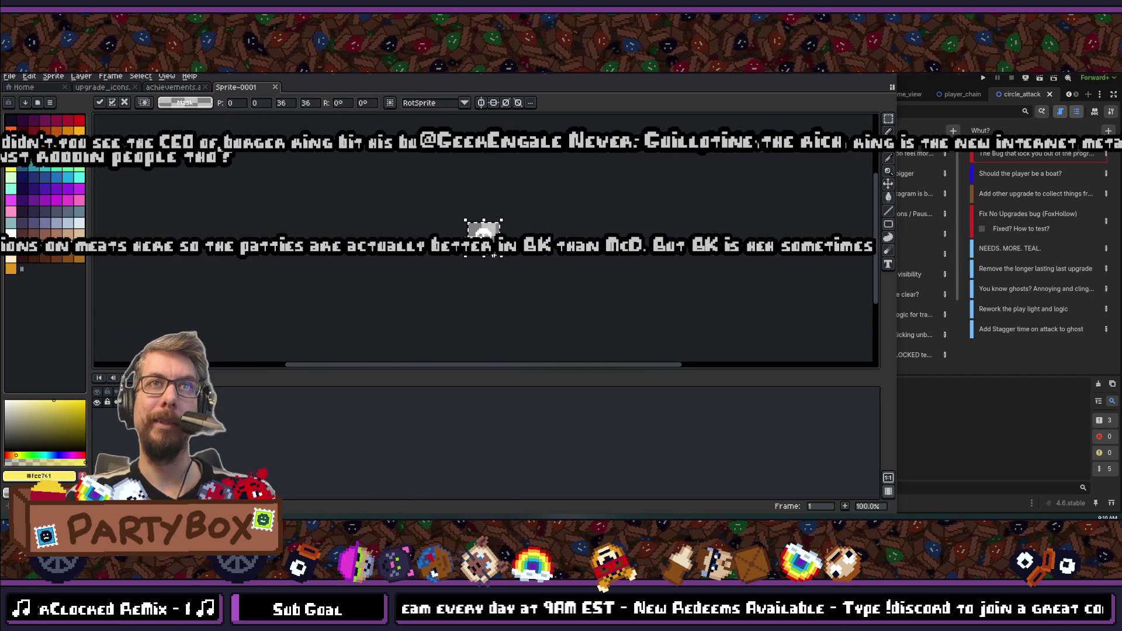
scroll(336, 258, down, 3)
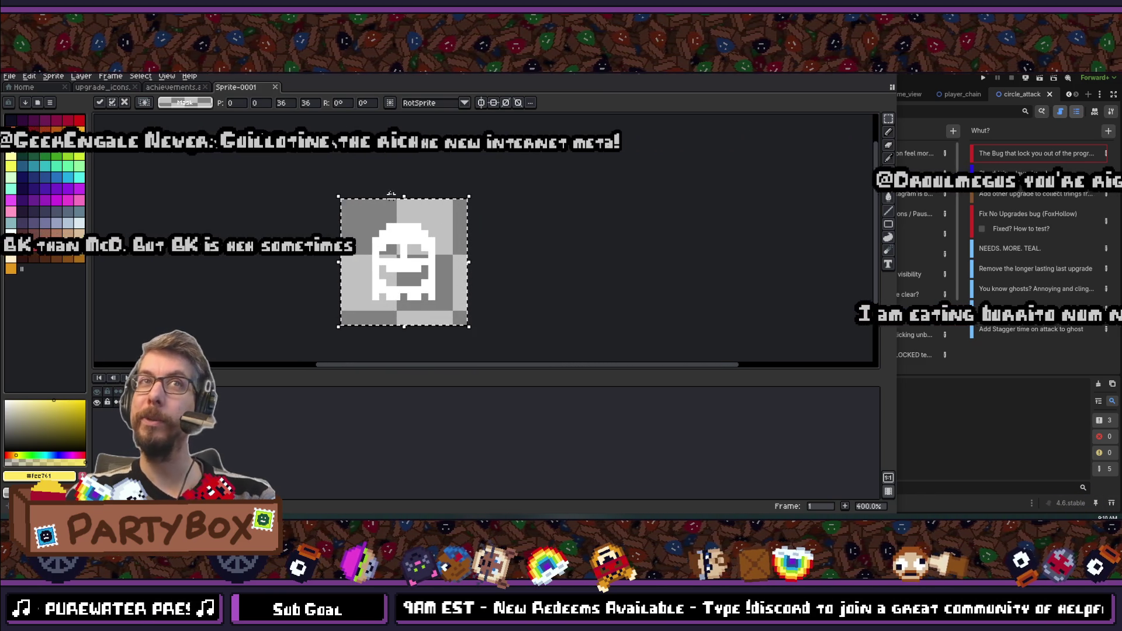
mouse_move(80, 80)
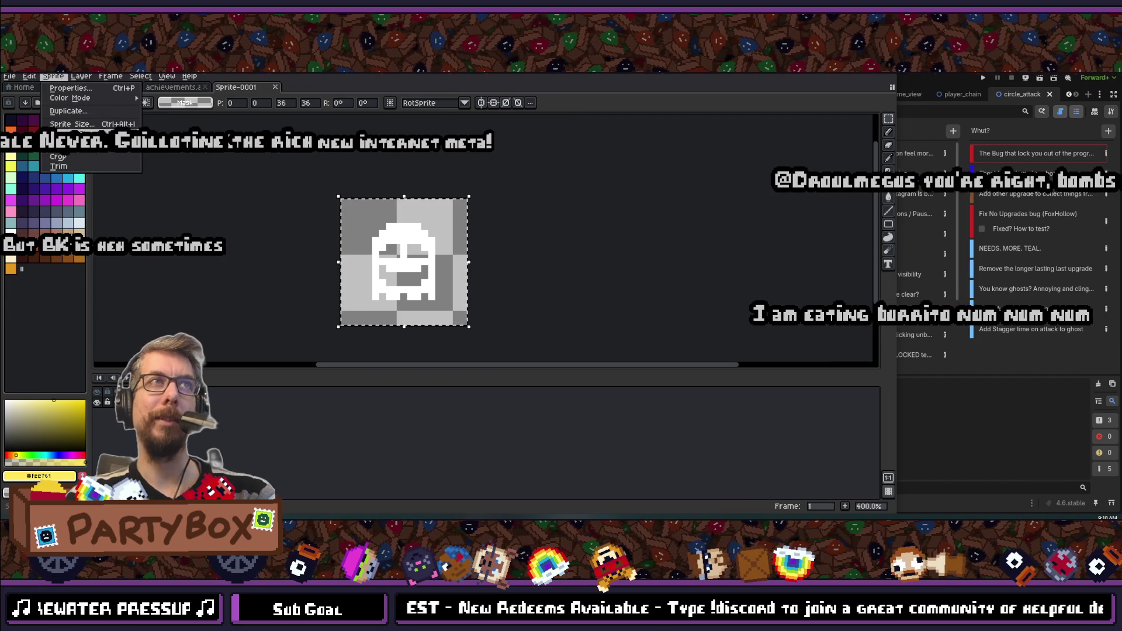
- Widen the canvas to four times its width (36*4) in Canvas Size
click(64, 140)
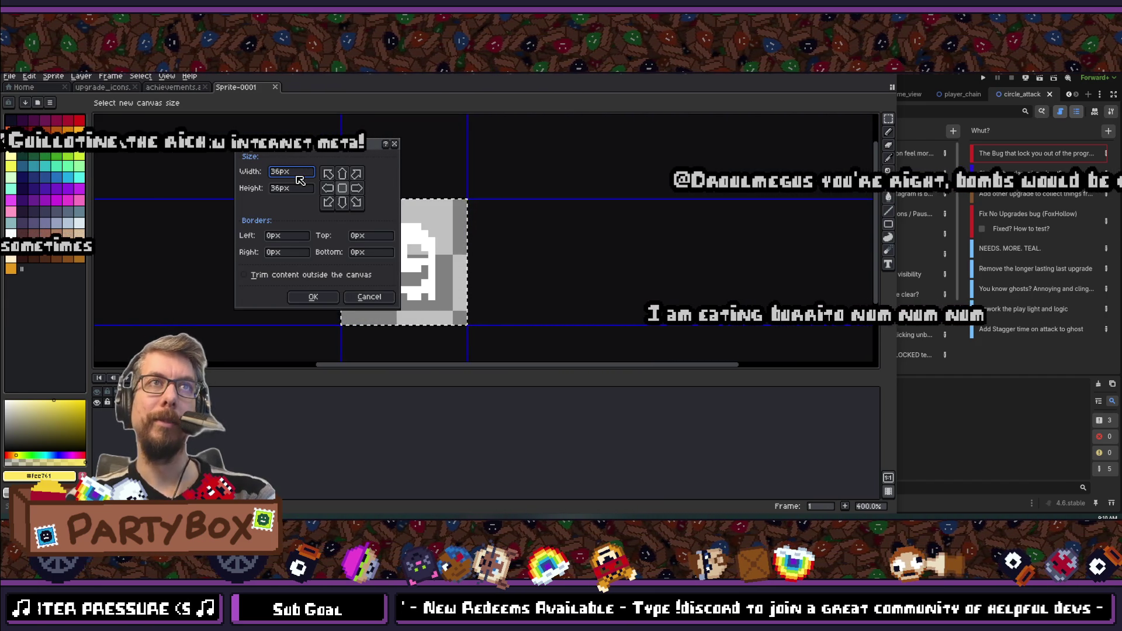
text(4)
key(Return)
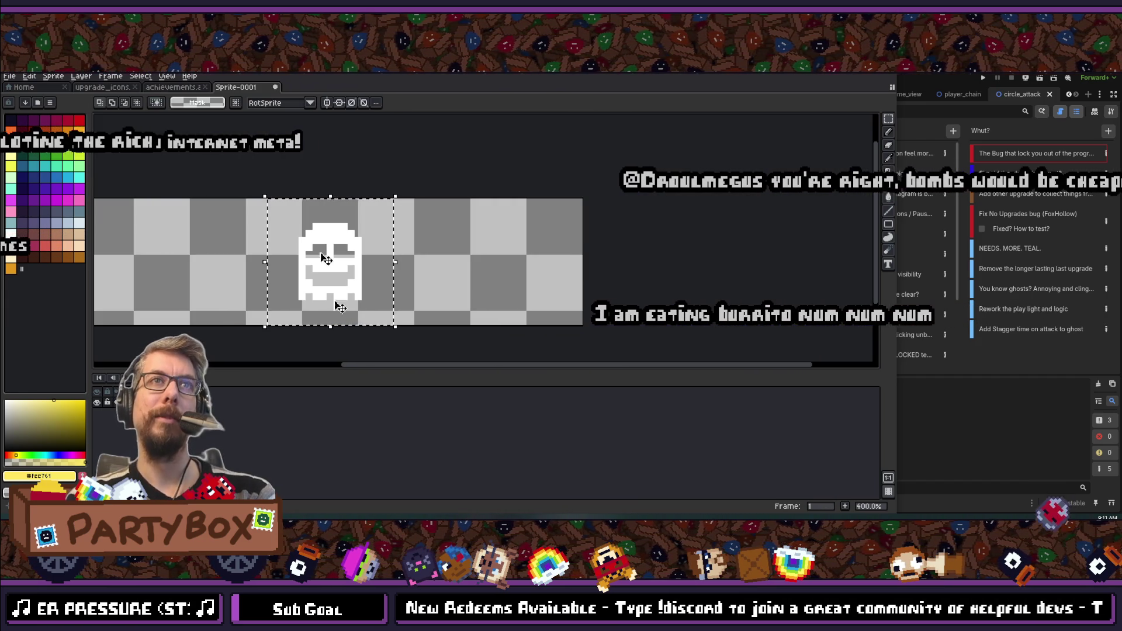
scroll(340, 308, down, 2)
scroll(307, 297, up, 2)
- Move the ghost to the canvas's left end and place a copy at the right end
drag(396, 300, 204, 299)
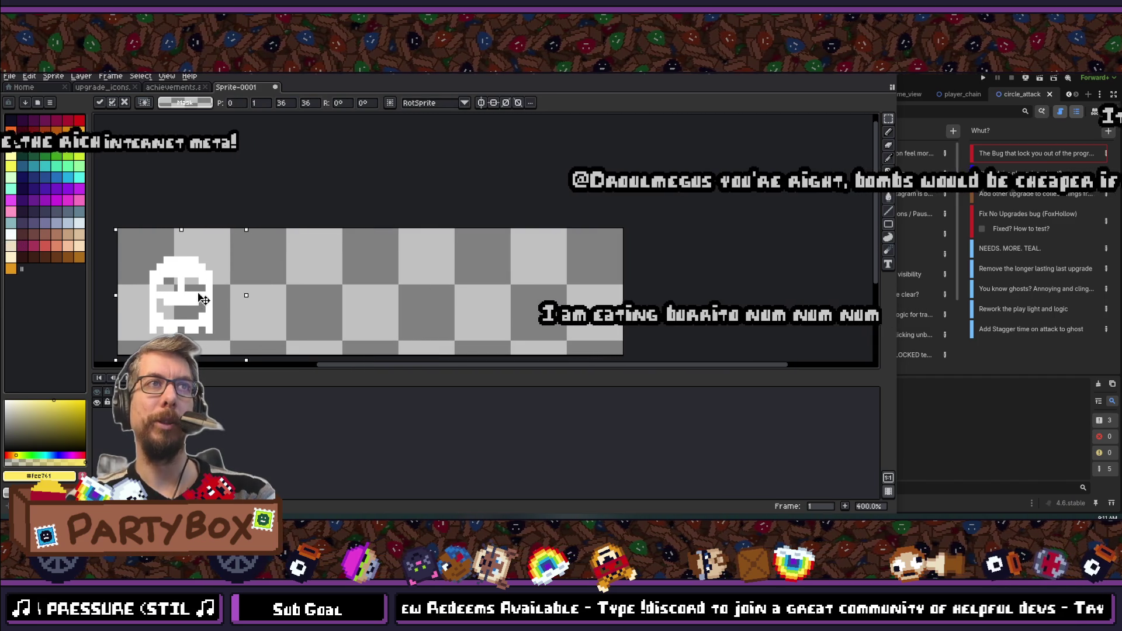
key(Up)
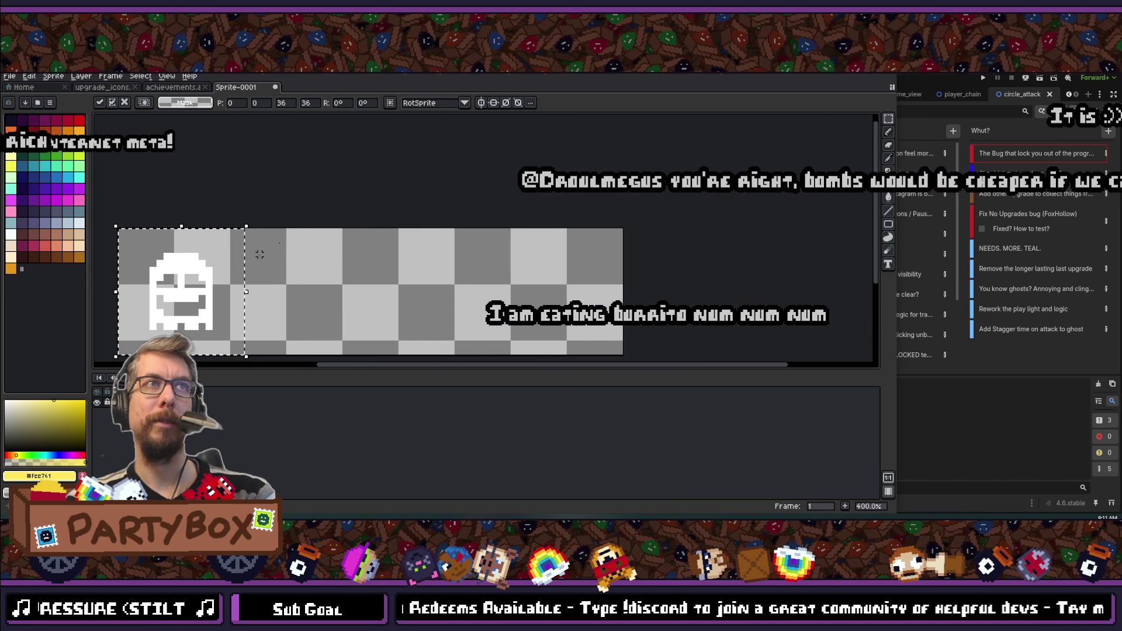
key(Return)
drag(260, 254, 457, 231)
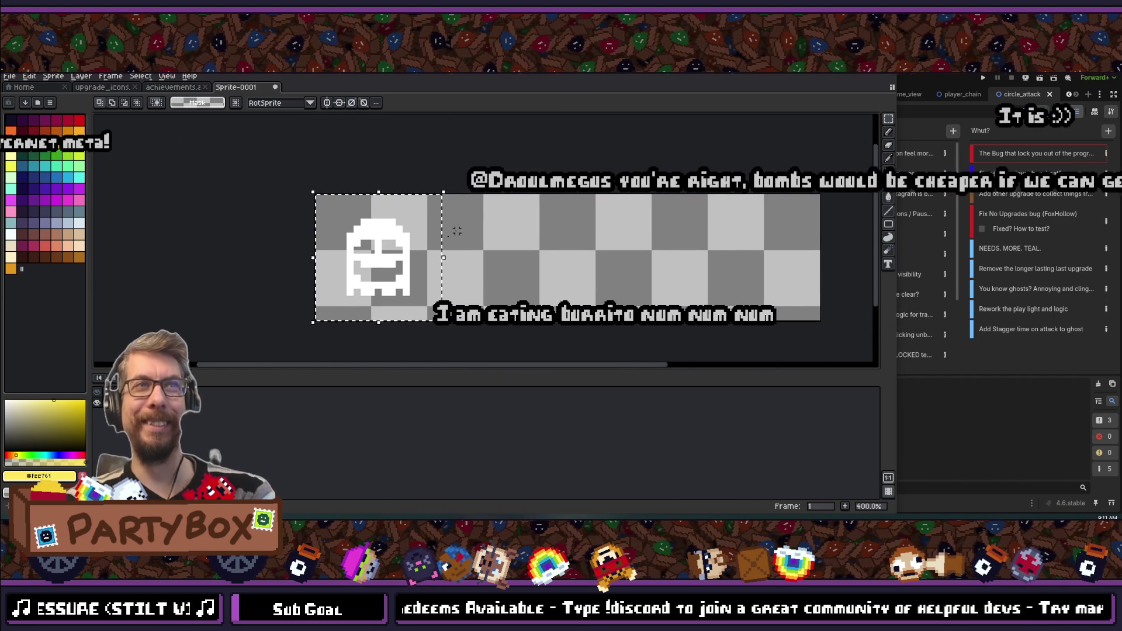
ctrl+drag(393, 255, 773, 254)
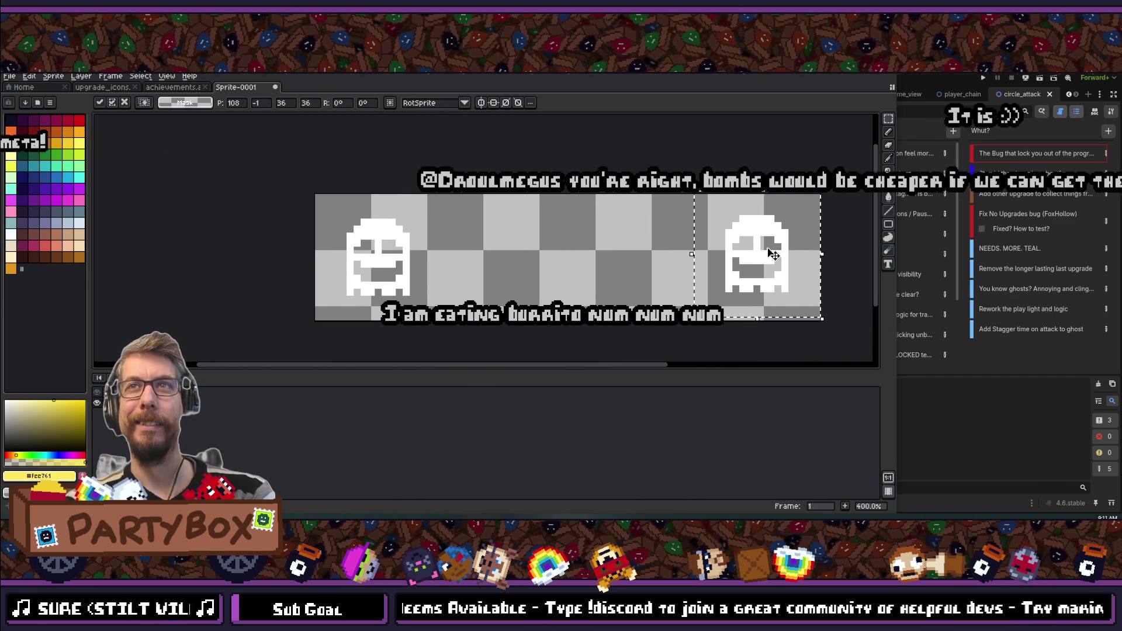
click(646, 150)
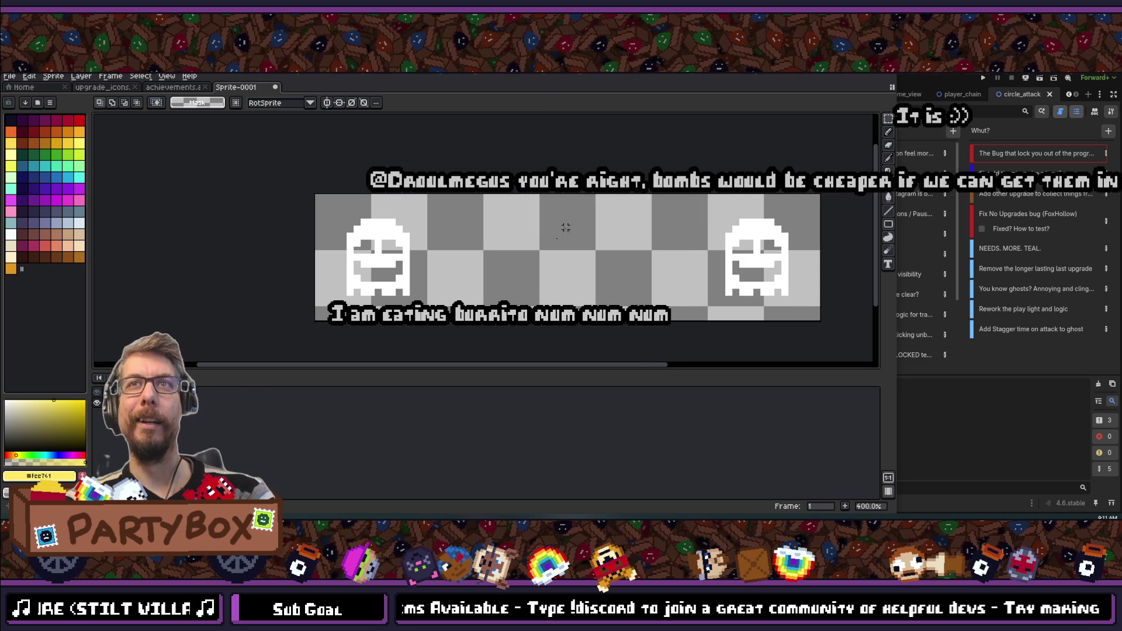
scroll(566, 227, down, 3)
scroll(500, 196, up, 3)
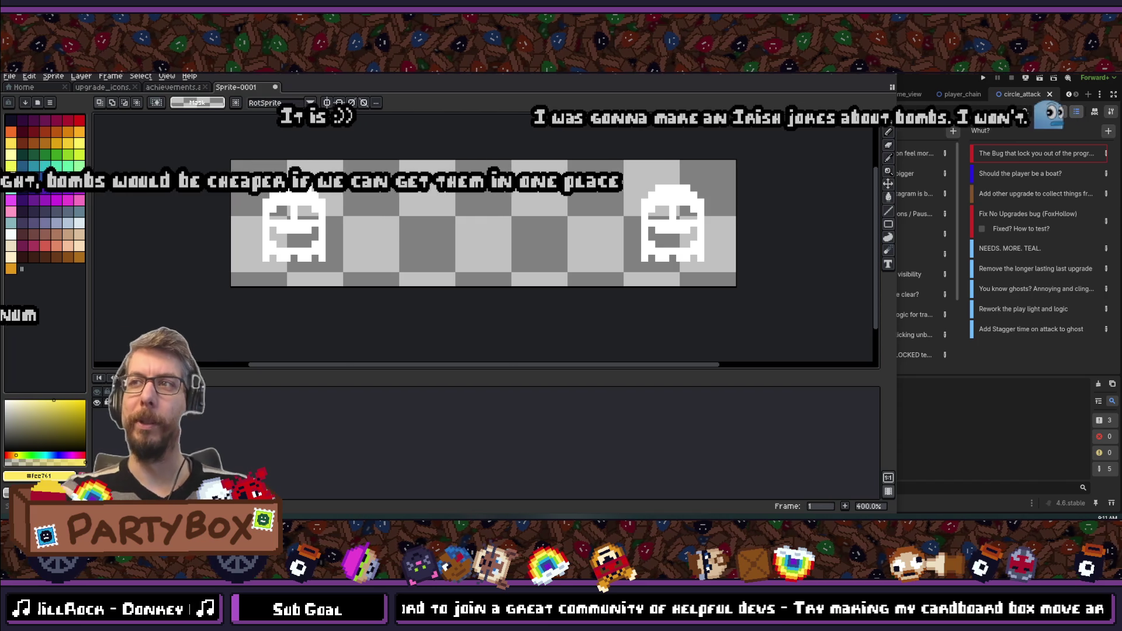
- In the achievements sprite, step back to the frame with the 50k label
scroll(483, 223, down, 1)
scroll(341, 131, up, 2)
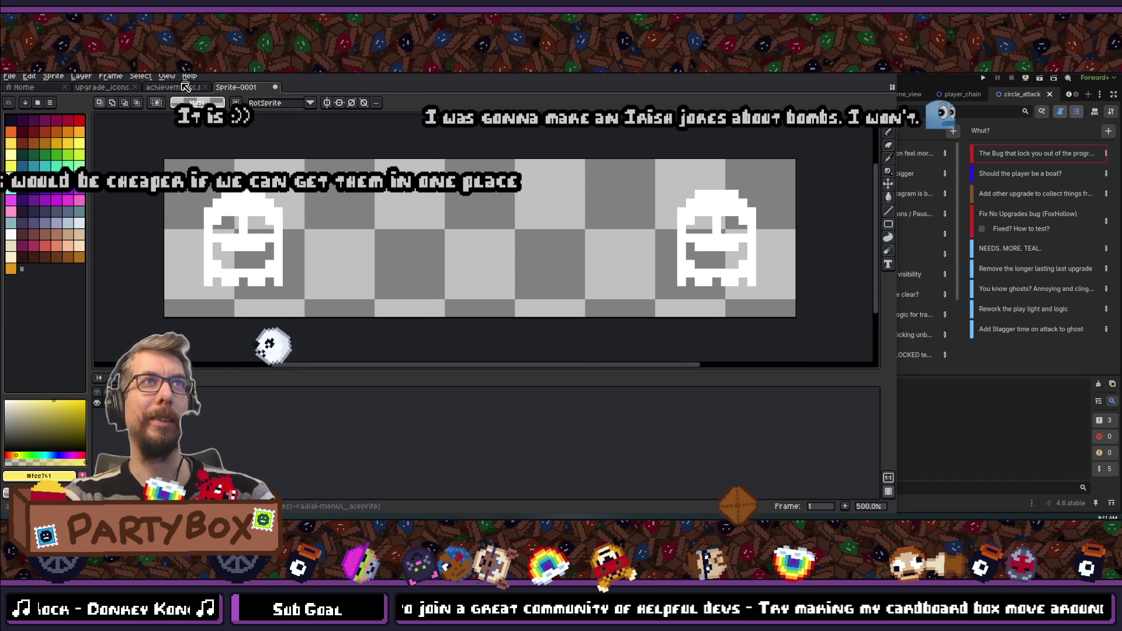
click(187, 88)
click(381, 392)
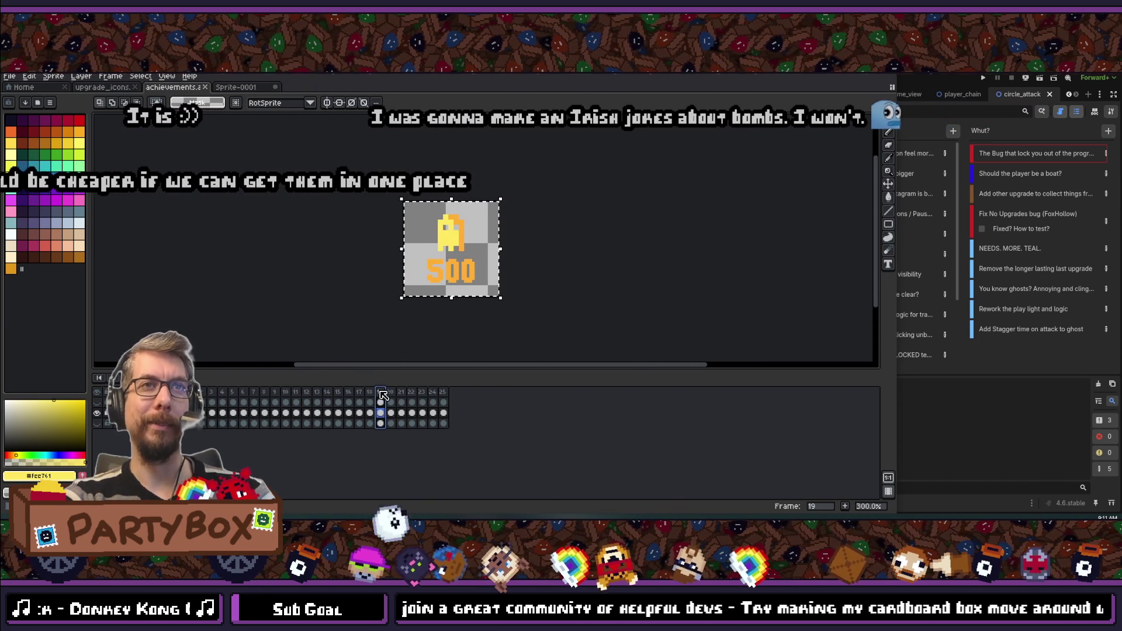
key(Left)
key(Left)
key(Left)
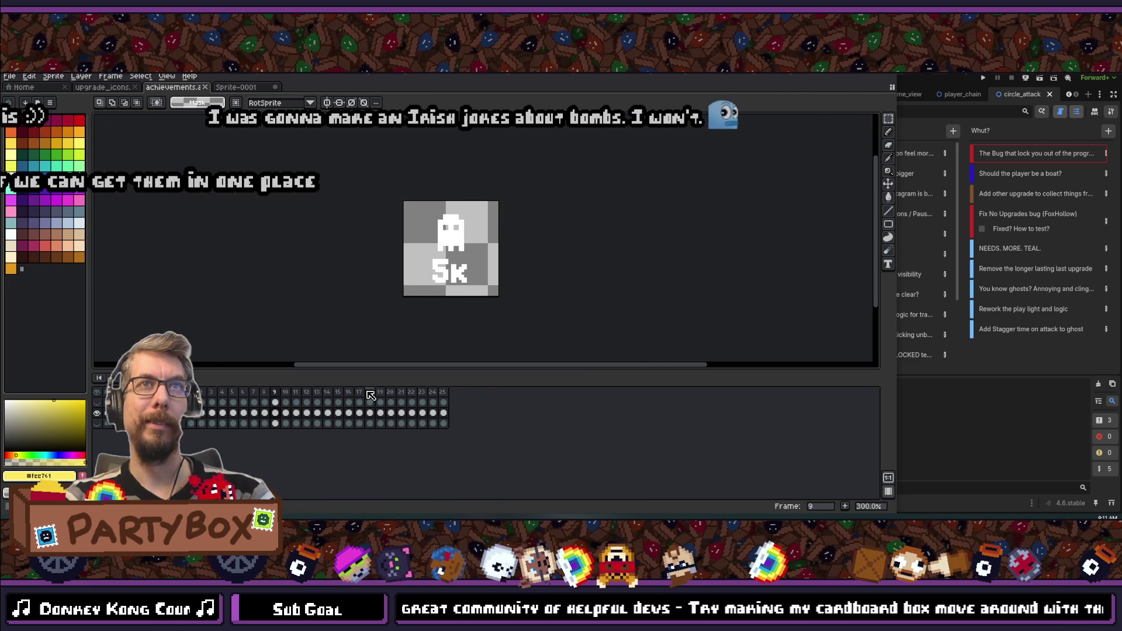
scroll(420, 255, up, 1)
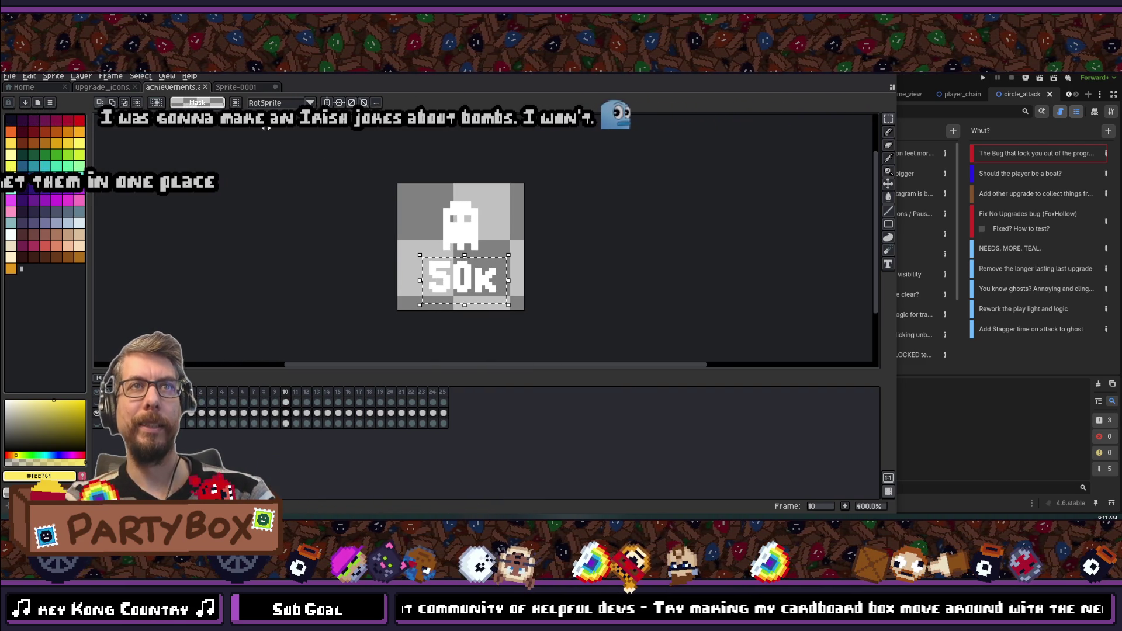
- Place the 50k label in the centre of the Sprite-0001 banner and deselect it
click(236, 87)
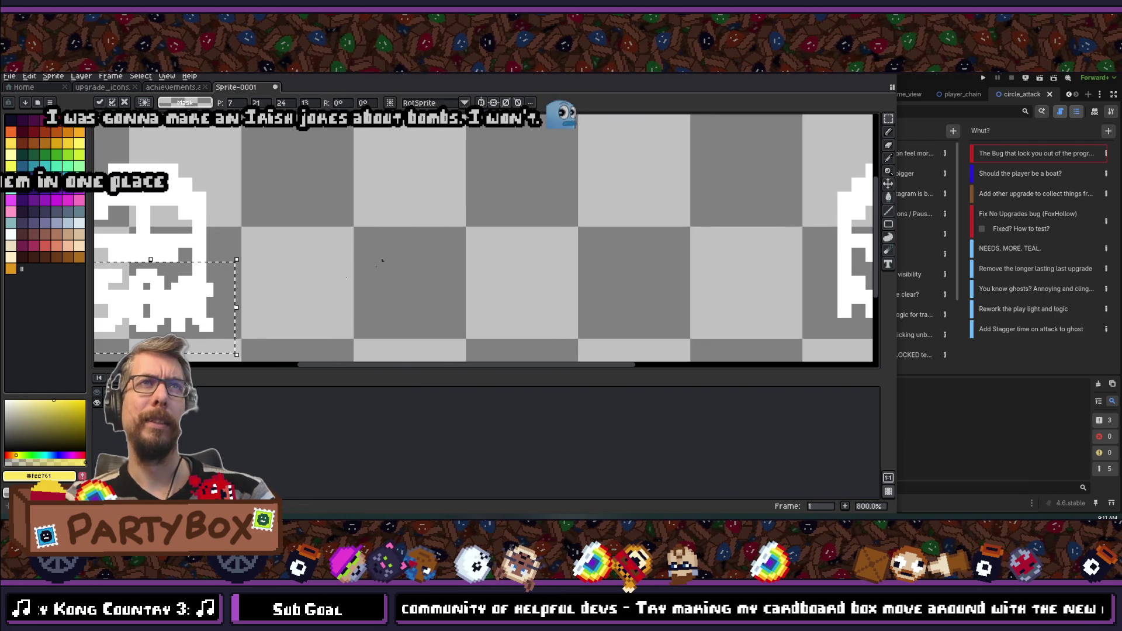
mouse_move(210, 322)
mouse_down()
mouse_move(432, 266)
mouse_move(407, 263)
mouse_move(433, 275)
mouse_up()
scroll(407, 263, down, 2)
scroll(409, 266, up, 2)
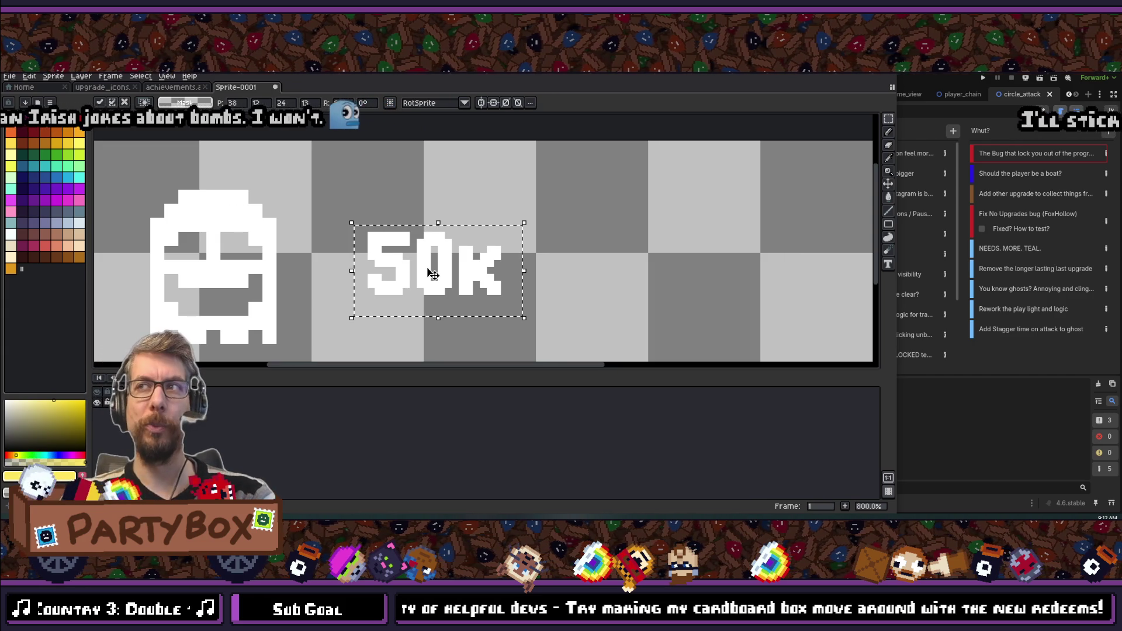
scroll(433, 275, up, 2)
key(ctrl+d)
- Marquee-select the 5 of the 50k label
key(u)
mouse_move(334, 195)
mouse_down()
mouse_move(380, 265)
mouse_move(395, 321)
mouse_up()
scroll(380, 306, up, 1)
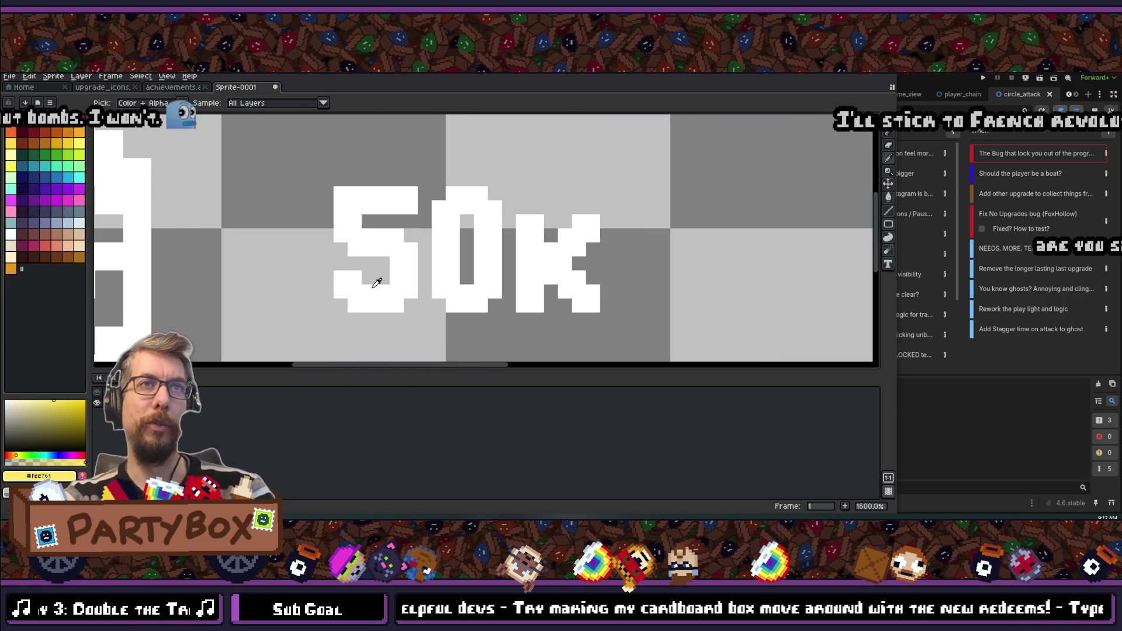
- Reshape the 5 into a 1 by erasing its right edge and trimming its top pixel
key(b)
click(347, 300)
click(351, 279)
key(ctrl+z)
click(328, 278)
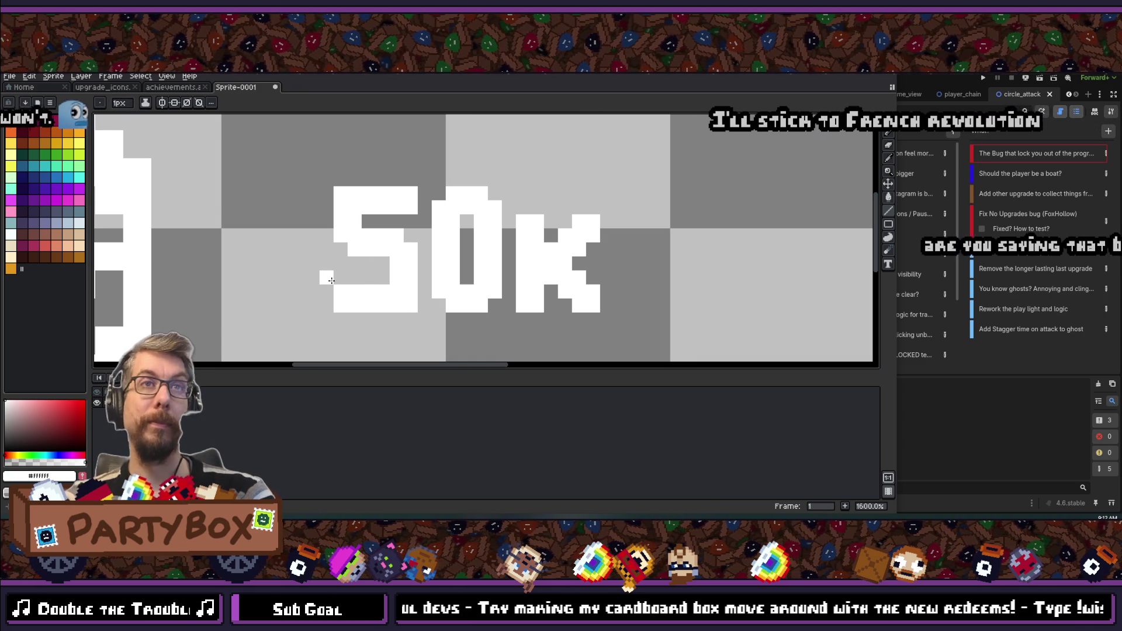
key(ctrl+z)
key(ctrl+z)
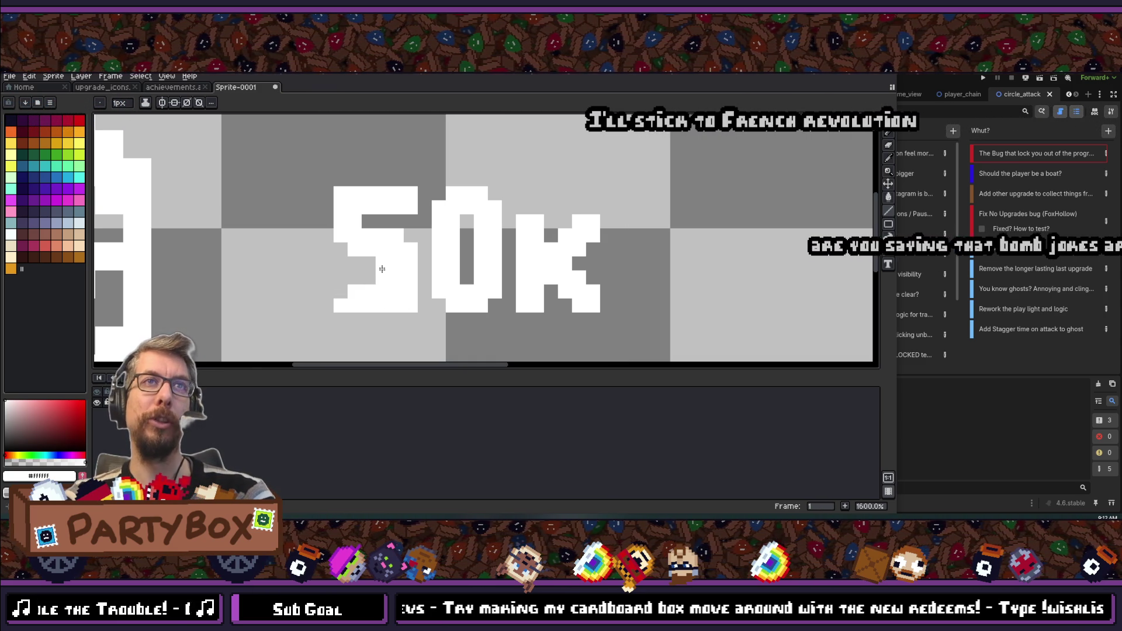
click(411, 264)
mouse_move(410, 277)
mouse_down()
mouse_move(409, 287)
mouse_move(397, 246)
mouse_move(411, 249)
mouse_move(355, 235)
mouse_up()
click(354, 221)
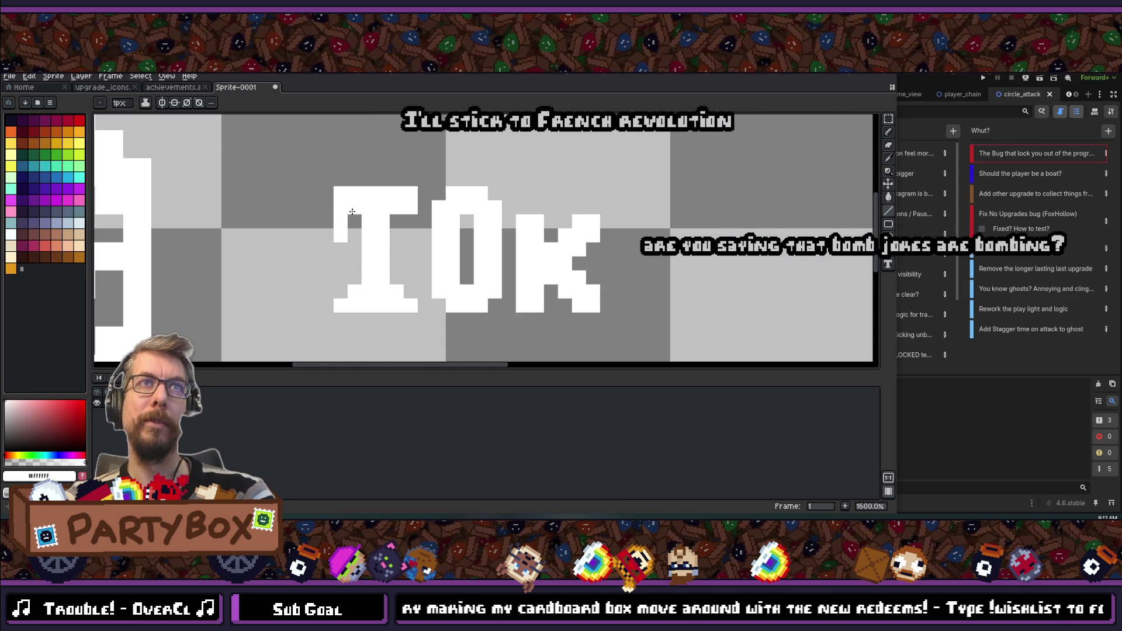
click(339, 190)
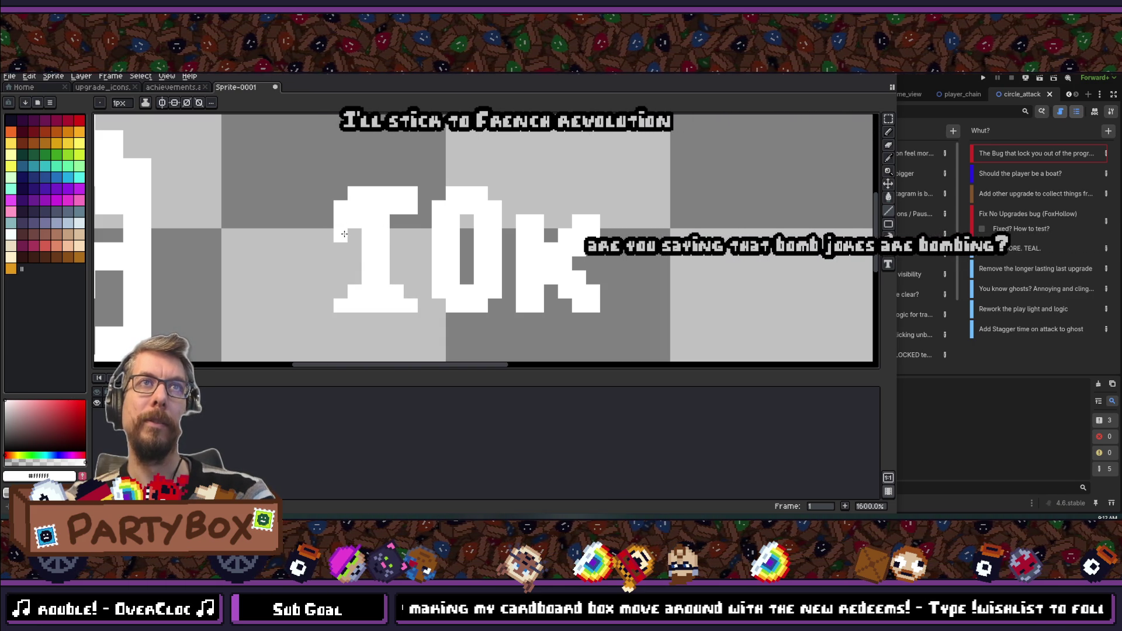
- Fill white pixels along the 1's base to complete the 10K, then select the text
scroll(316, 209, down, 4)
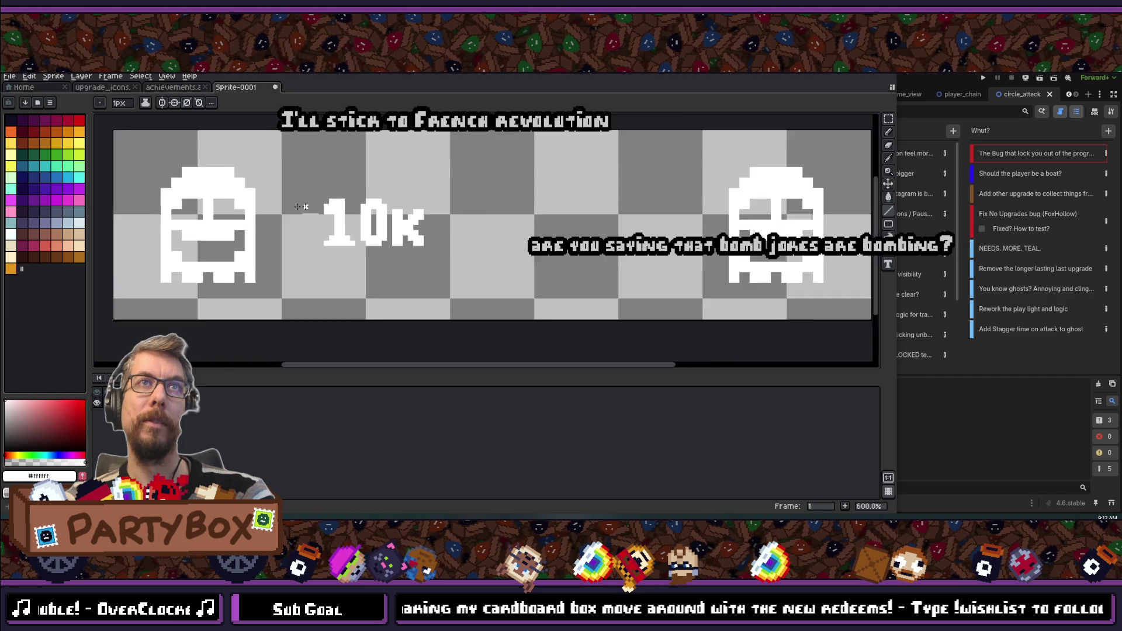
scroll(259, 190, down, 1)
scroll(349, 206, up, 6)
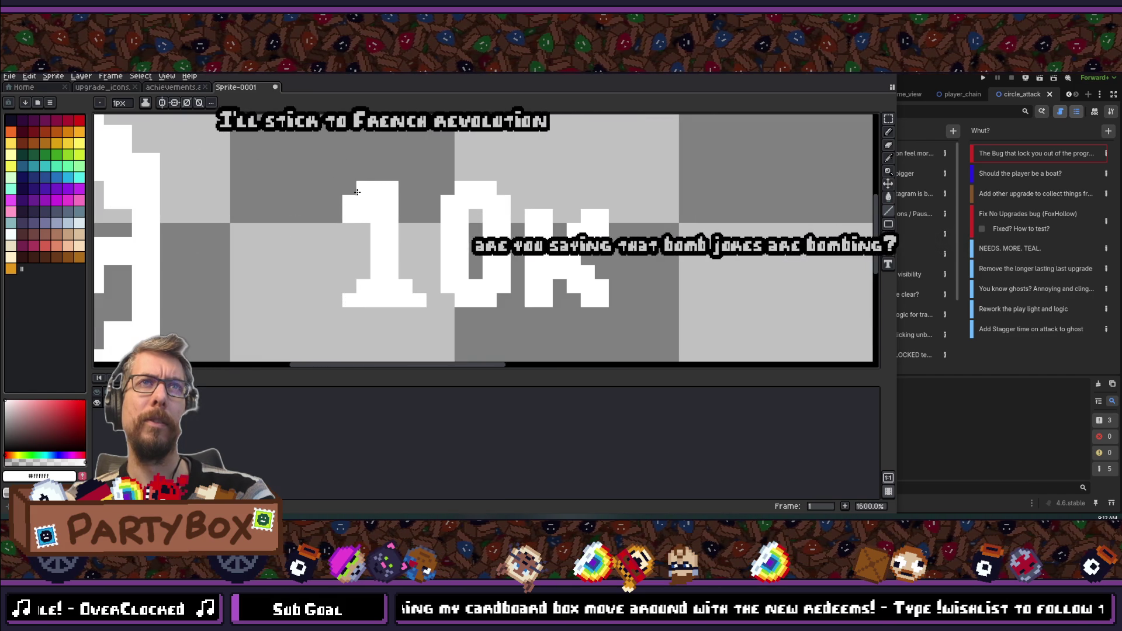
scroll(351, 228, down, 4)
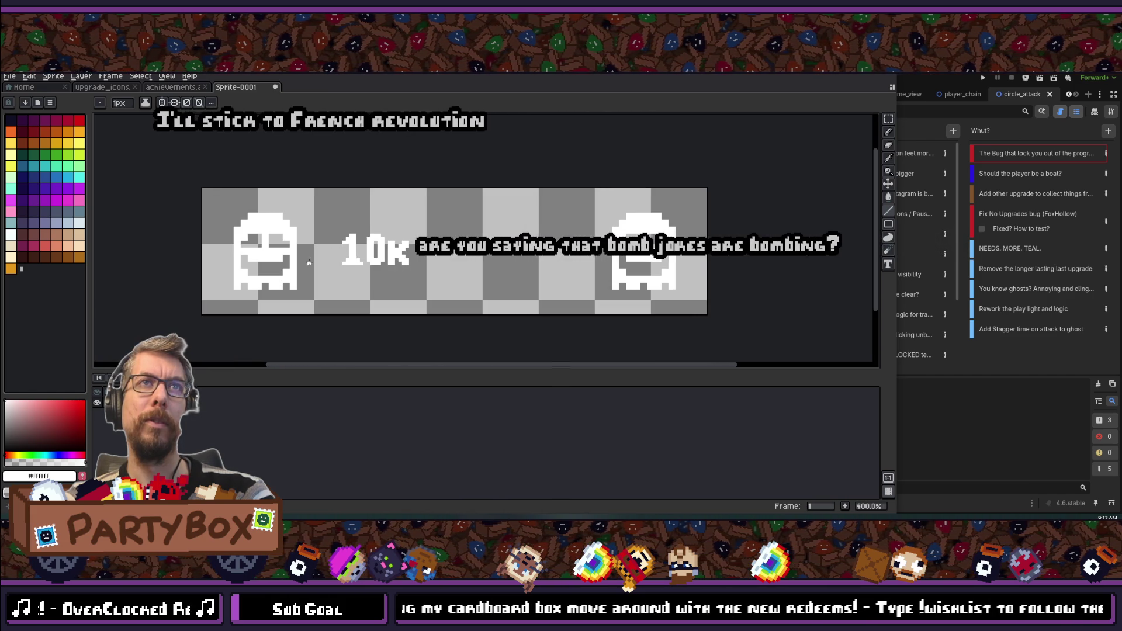
scroll(413, 204, up, 5)
scroll(413, 204, down, 5)
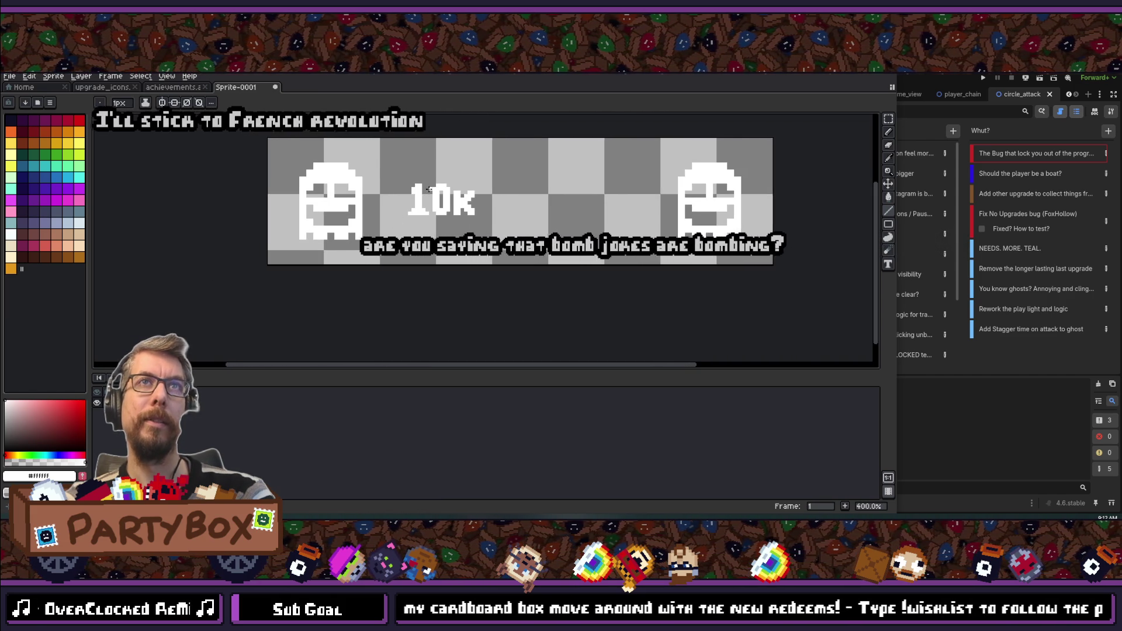
scroll(388, 177, up, 4)
scroll(388, 177, down, 5)
scroll(351, 323, up, 3)
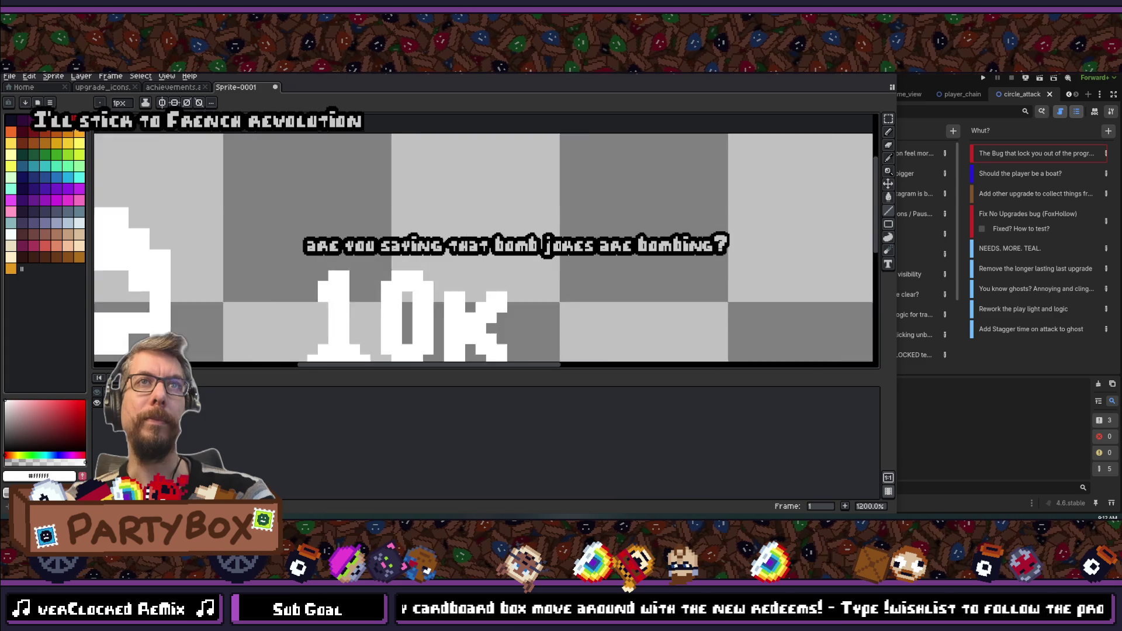
scroll(409, 298, up, 4)
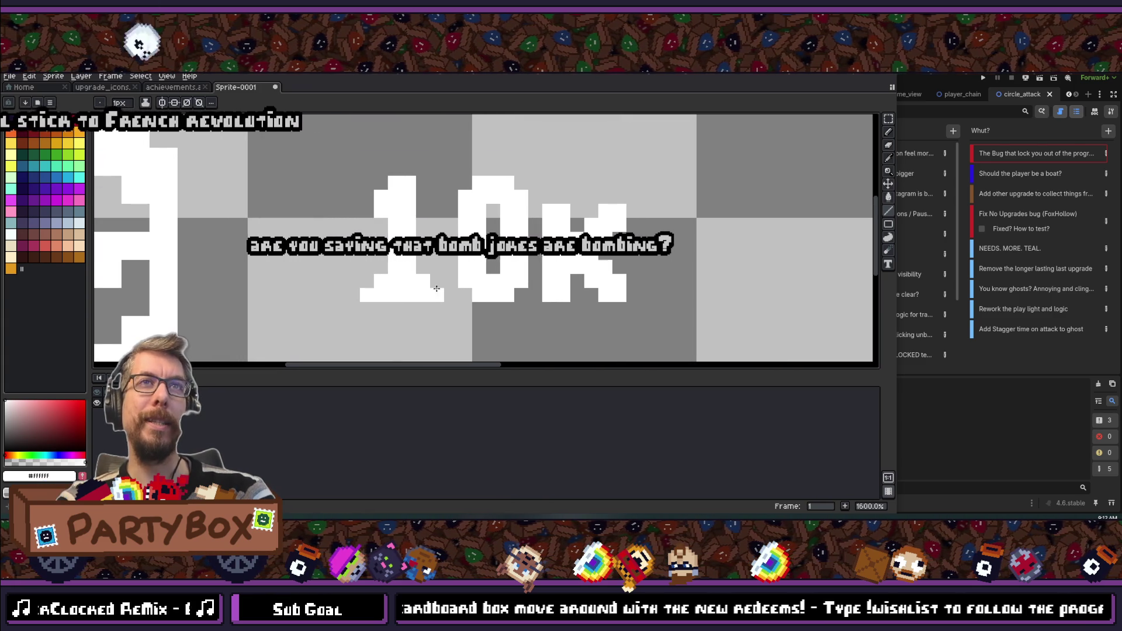
scroll(302, 280, down, 4)
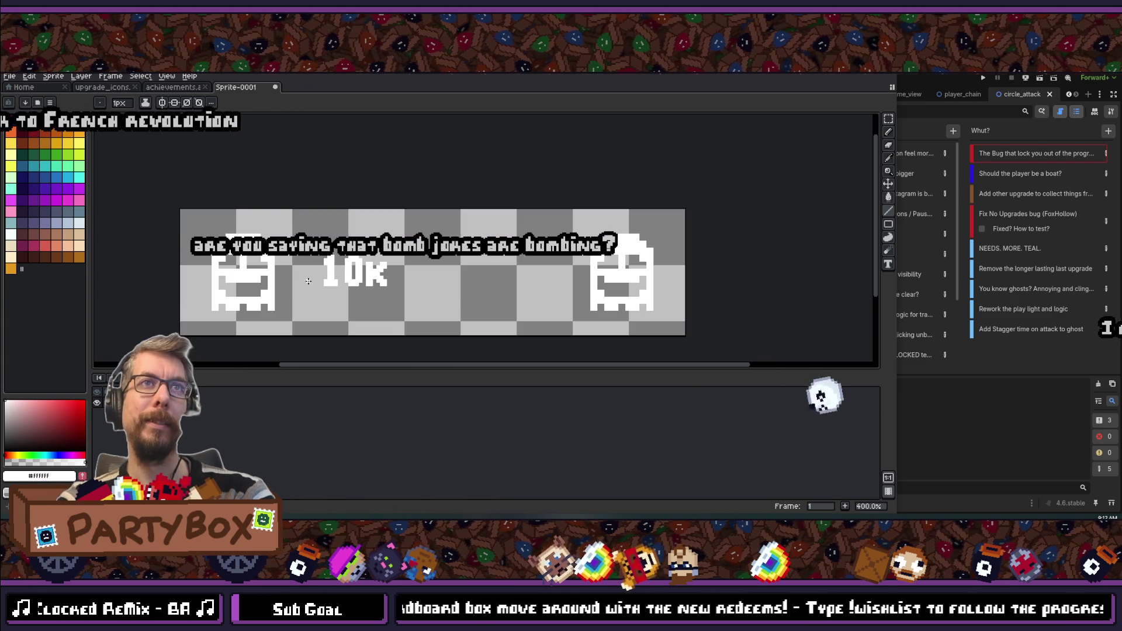
scroll(301, 280, up, 4)
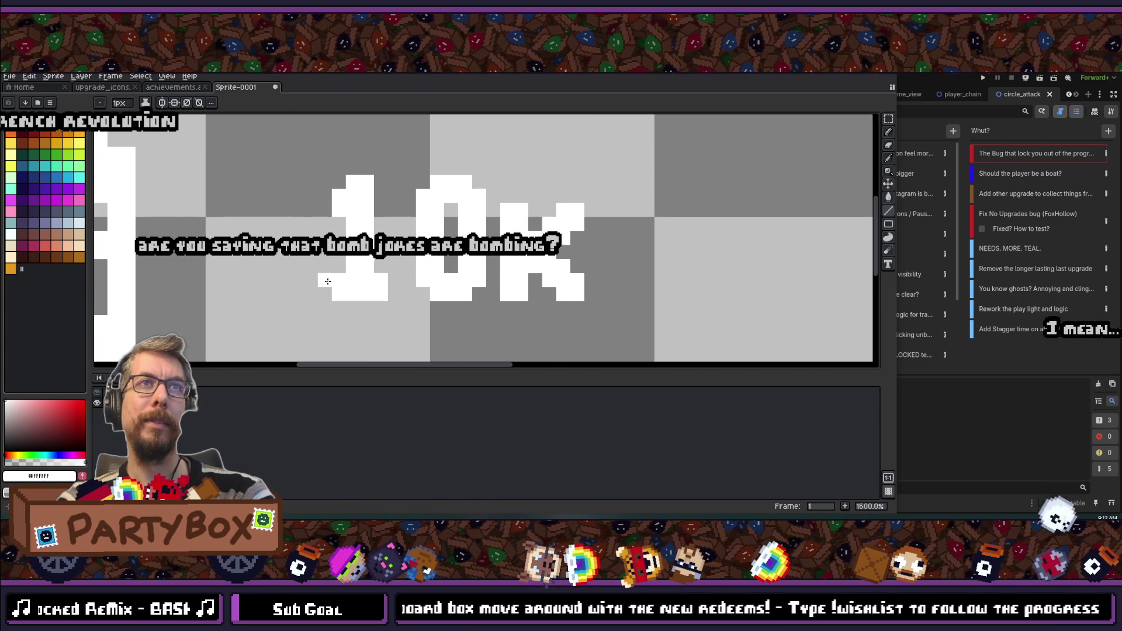
drag(328, 289, 388, 287)
scroll(390, 291, down, 4)
scroll(390, 291, up, 4)
click(329, 311)
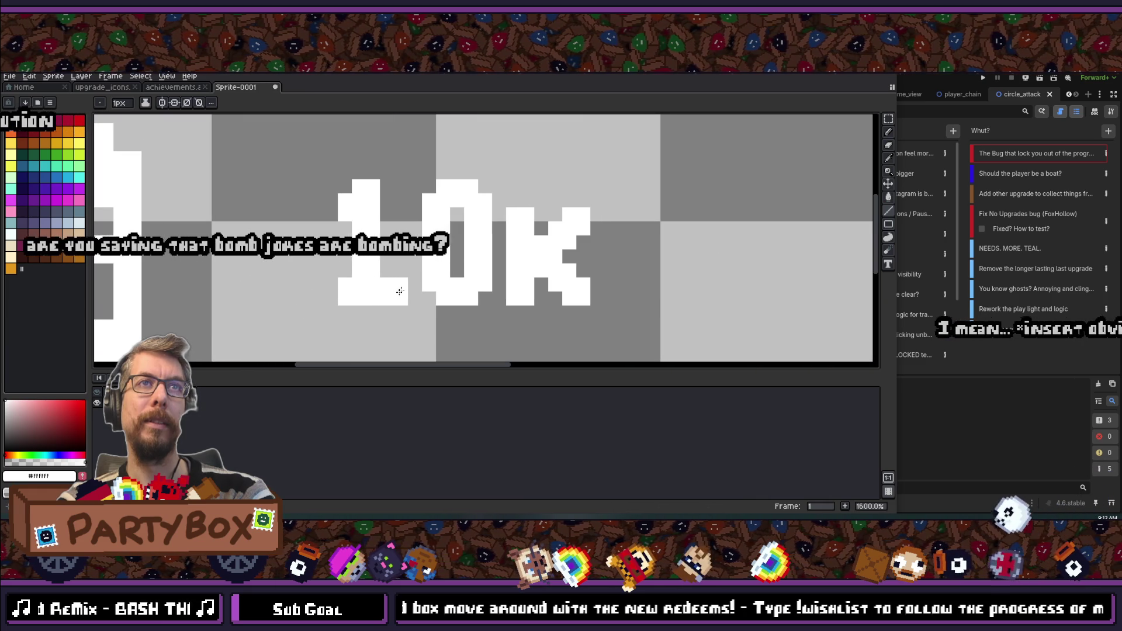
scroll(402, 294, down, 3)
scroll(418, 217, up, 2)
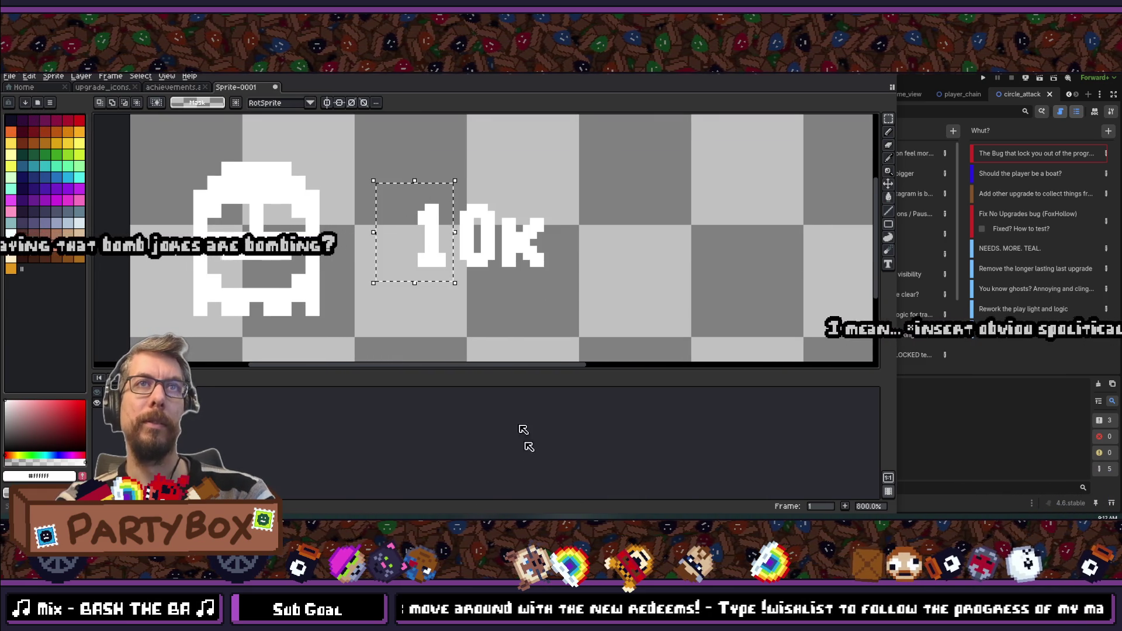
scroll(422, 234, down, 3)
scroll(422, 197, up, 3)
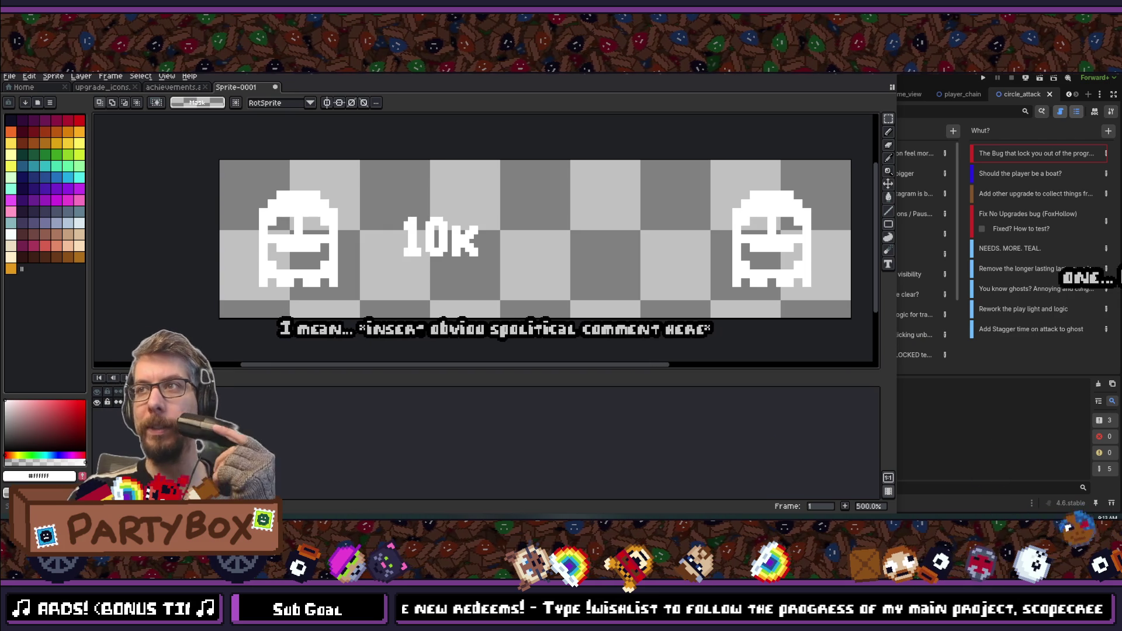
mouse_move(397, 206)
mouse_down()
mouse_move(494, 275)
mouse_move(309, 176)
mouse_up()
- Scale the selected 10K text to 34 by 18 pixels
scroll(473, 247, up, 4)
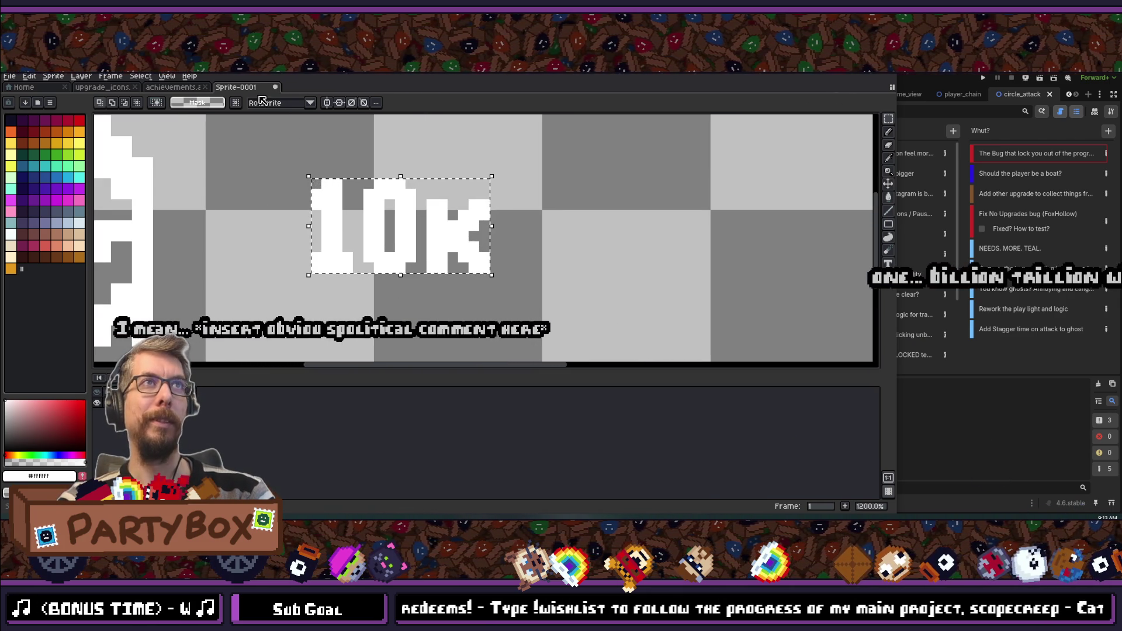
click(492, 273)
click(291, 105)
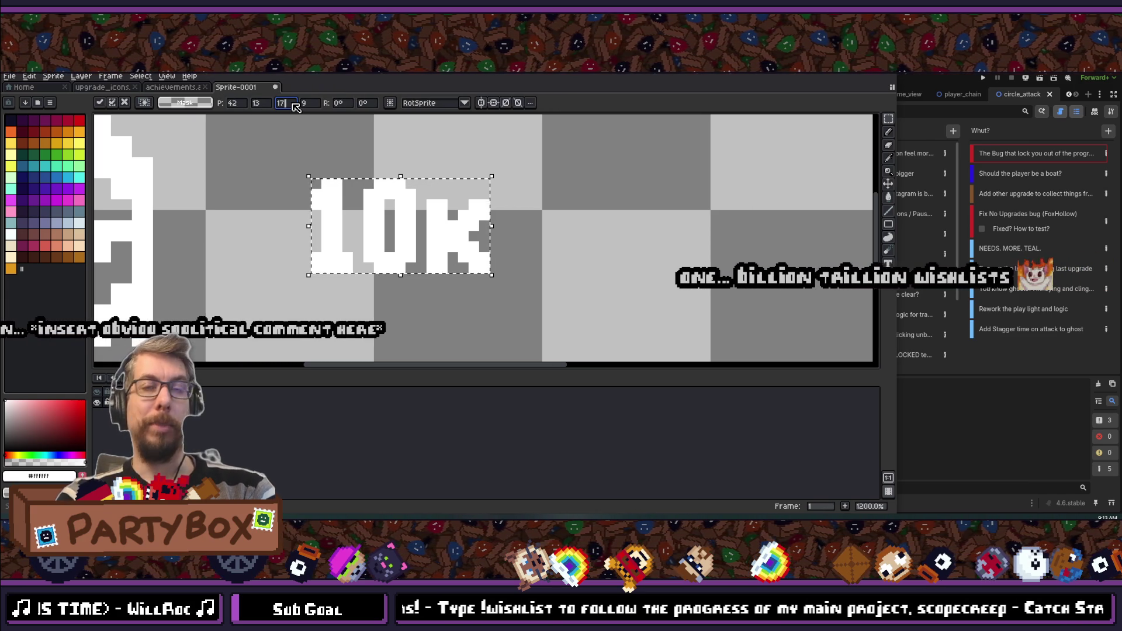
text(34)
key(Return)
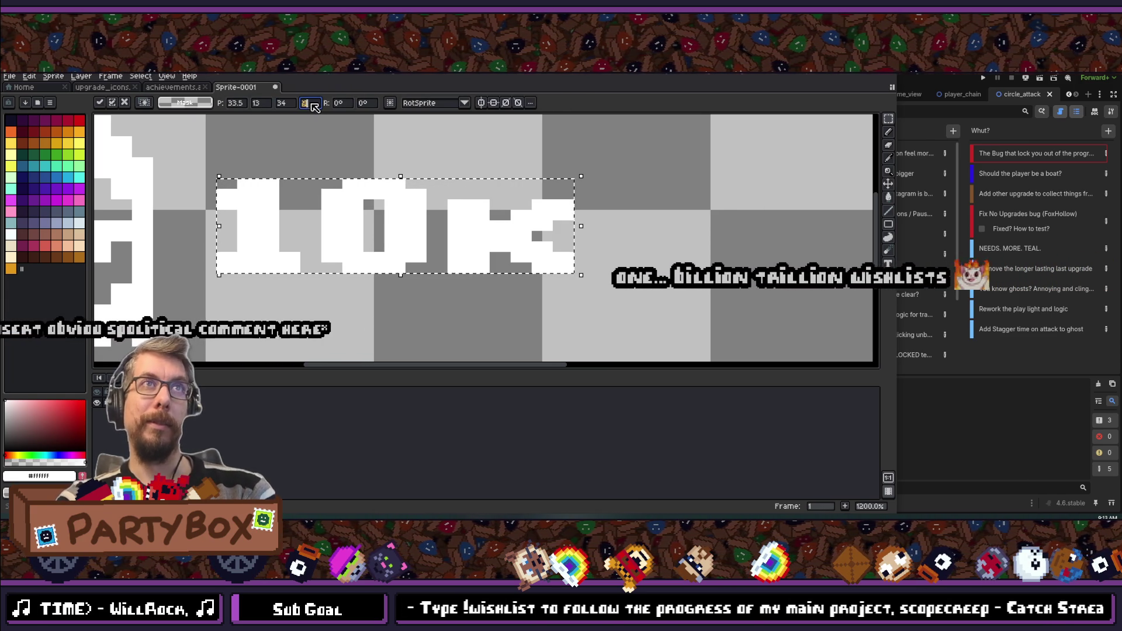
click(281, 102)
text(18)
key(Return)
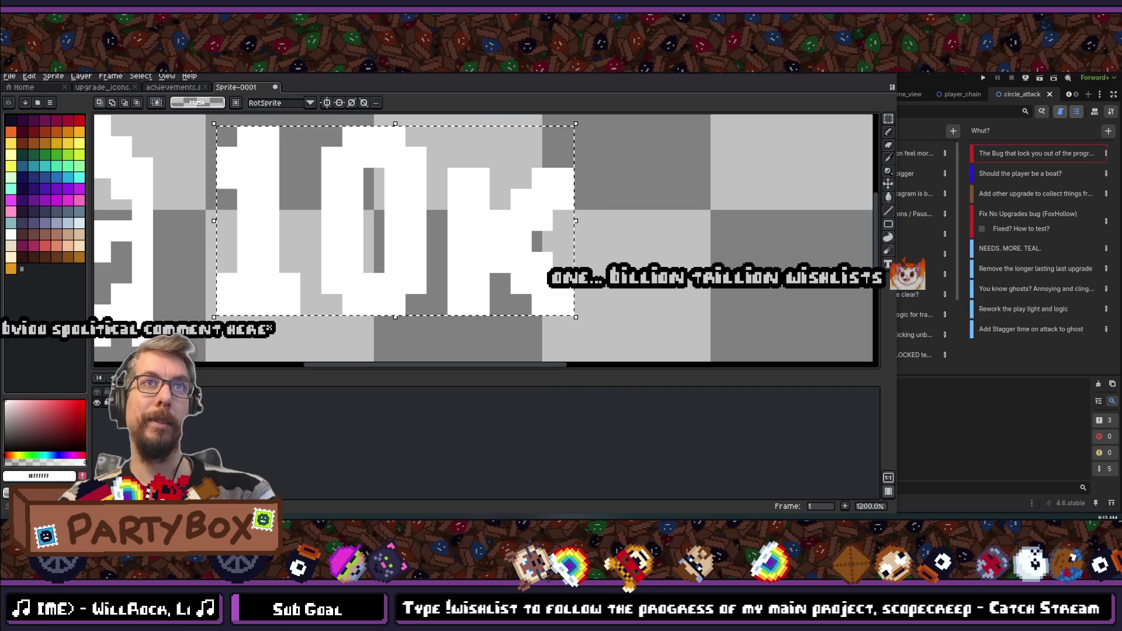
scroll(366, 243, down, 3)
scroll(365, 243, up, 1)
- Reposition the enlarged 10K between the two ghosts and drop the selection
click(365, 242)
drag(365, 243, 366, 238)
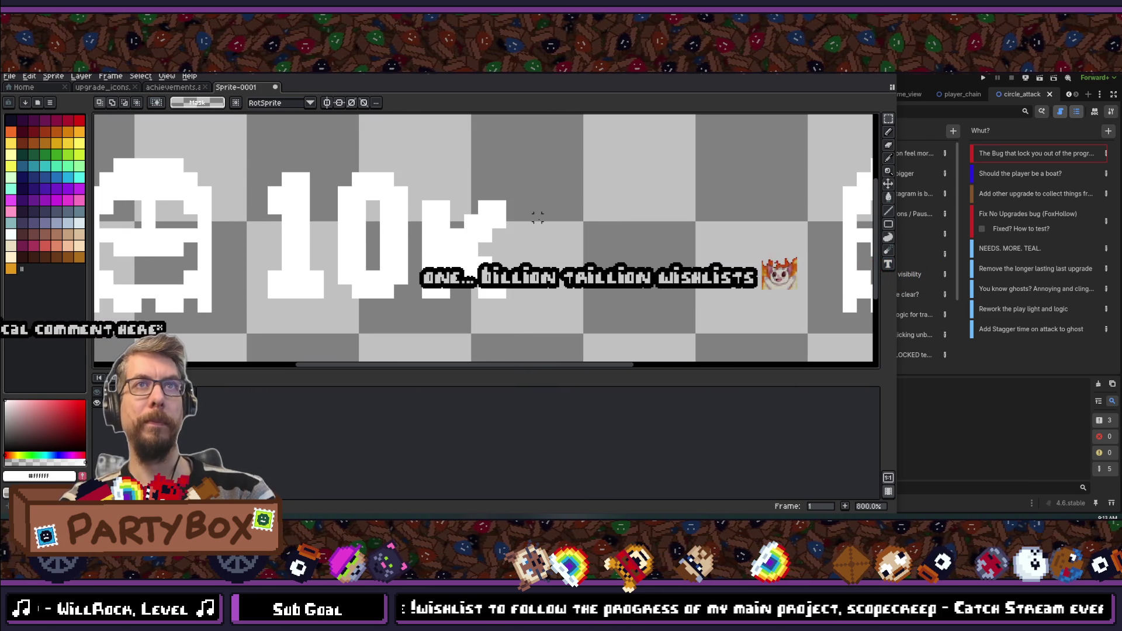
scroll(538, 217, down, 5)
scroll(492, 202, up, 3)
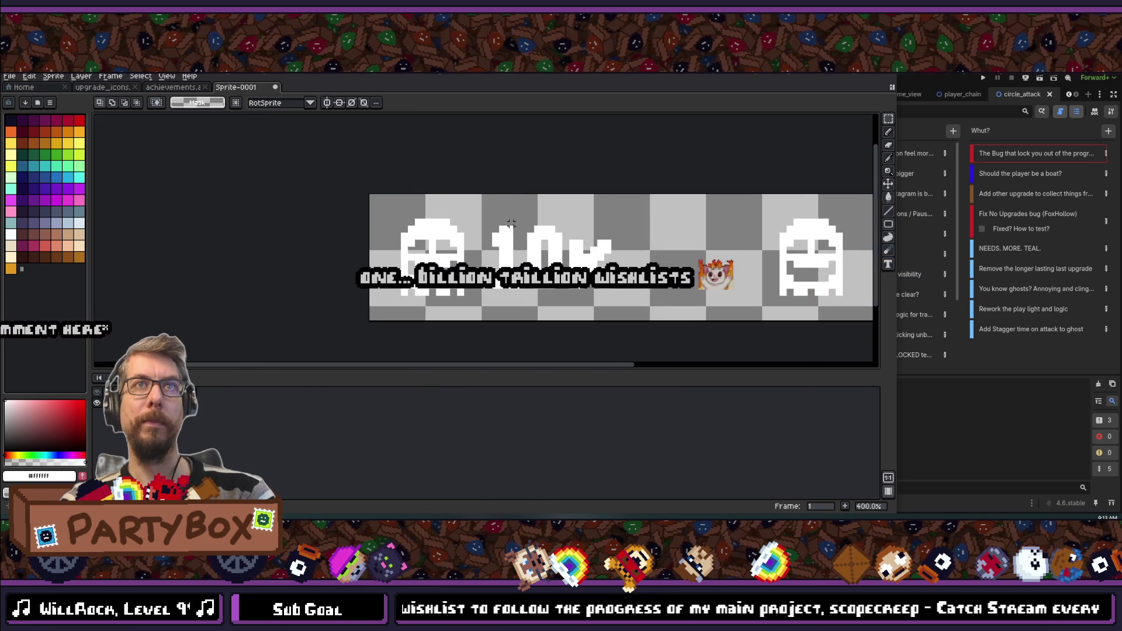
scroll(485, 201, up, 1)
mouse_move(412, 168)
mouse_down()
mouse_move(488, 225)
mouse_move(607, 258)
mouse_up()
click(540, 233)
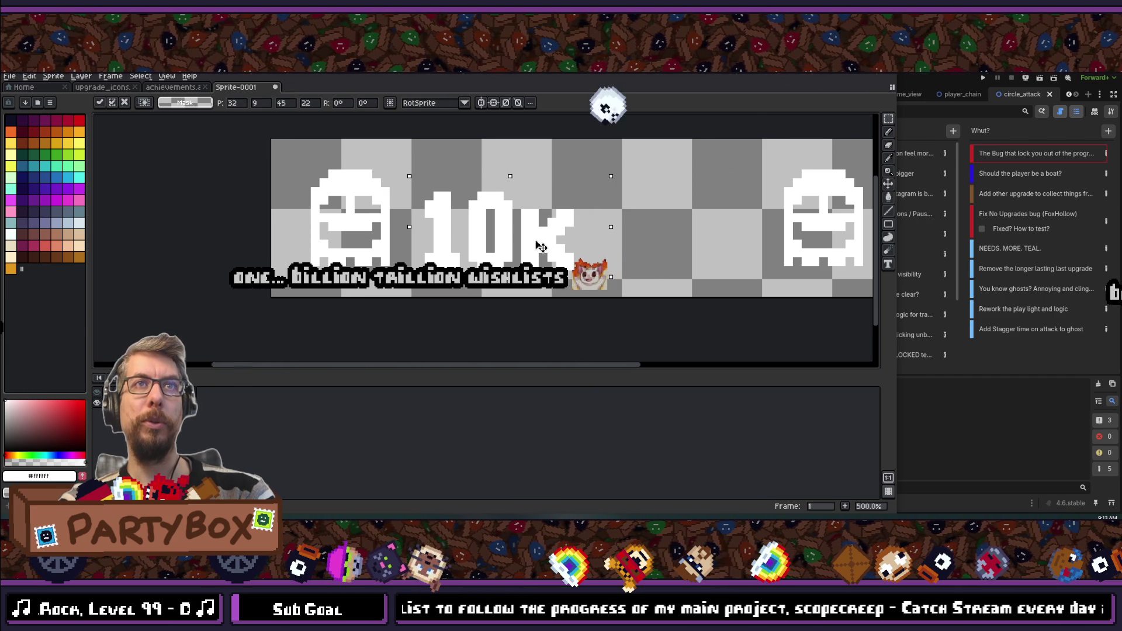
scroll(628, 193, down, 5)
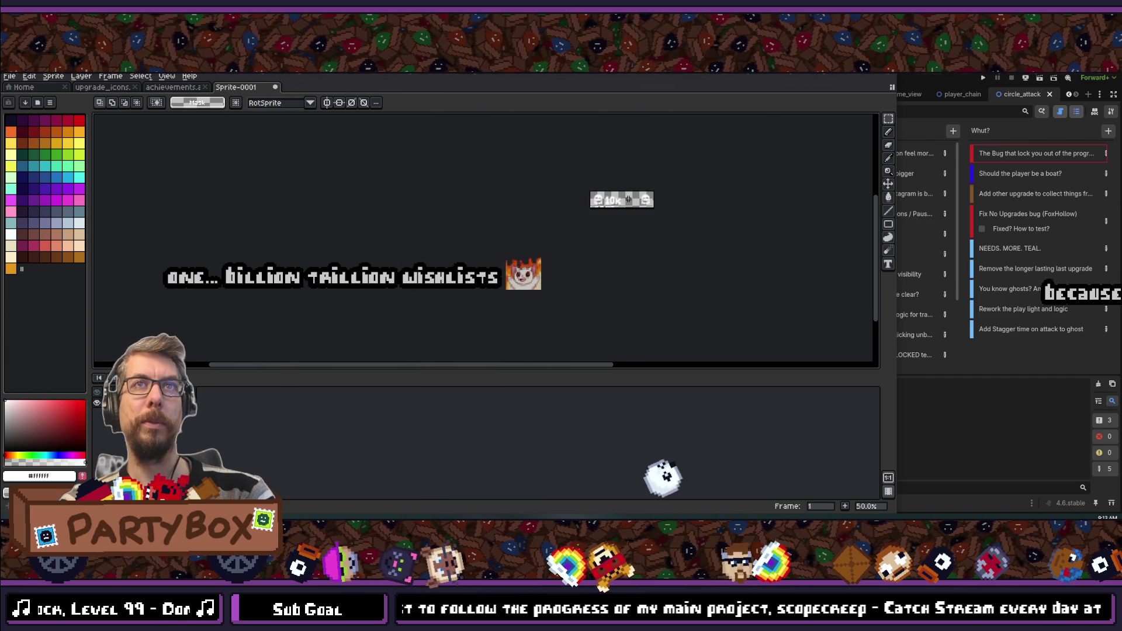
scroll(619, 196, up, 2)
scroll(461, 201, up, 2)
scroll(454, 209, up, 1)
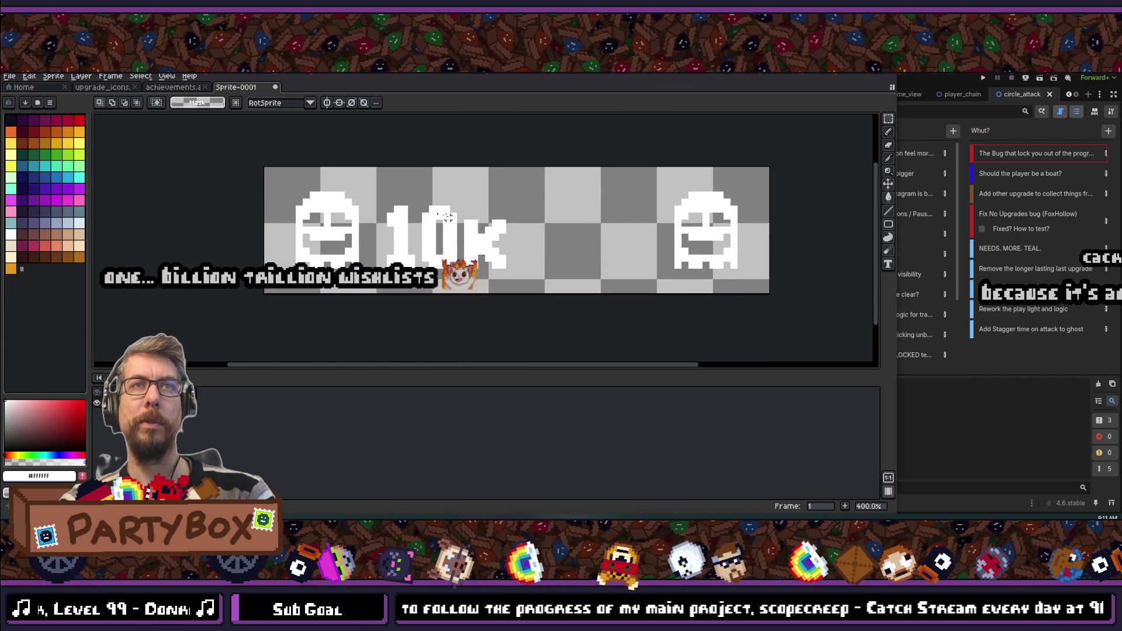
drag(374, 193, 536, 288)
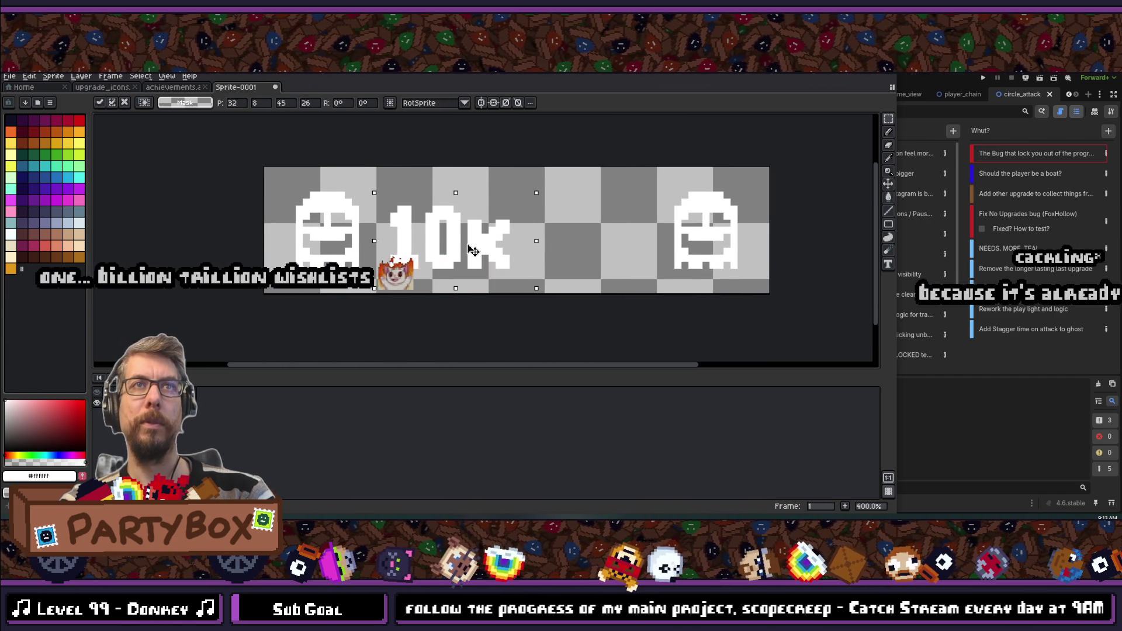
key(ctrl+d)
scroll(521, 183, up, 3)
scroll(422, 187, down, 5)
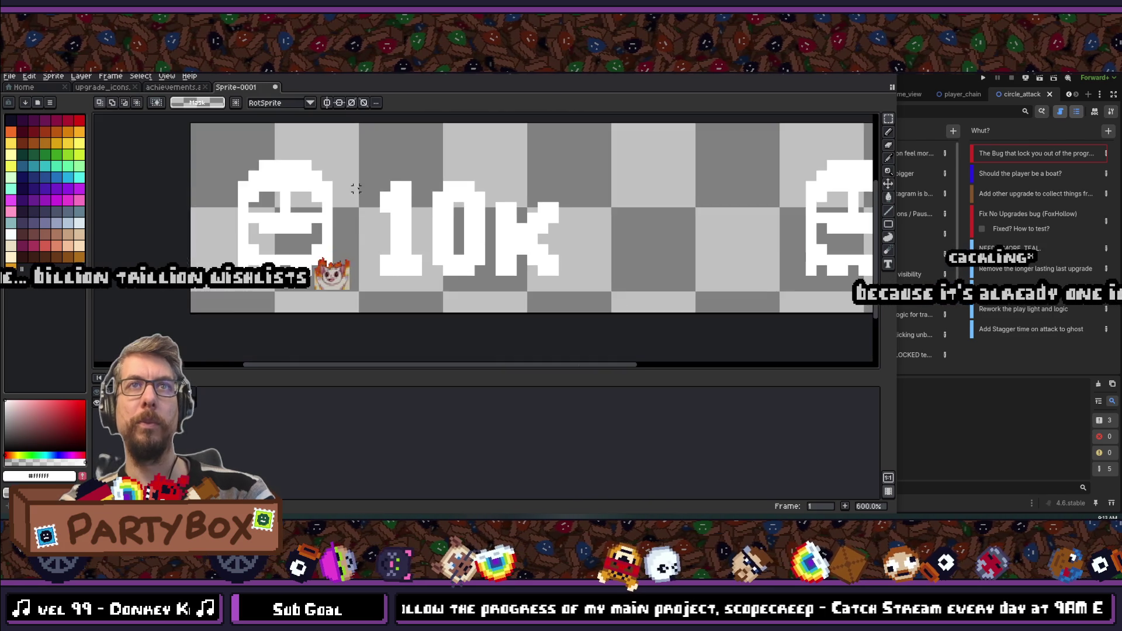
scroll(416, 192, up, 1)
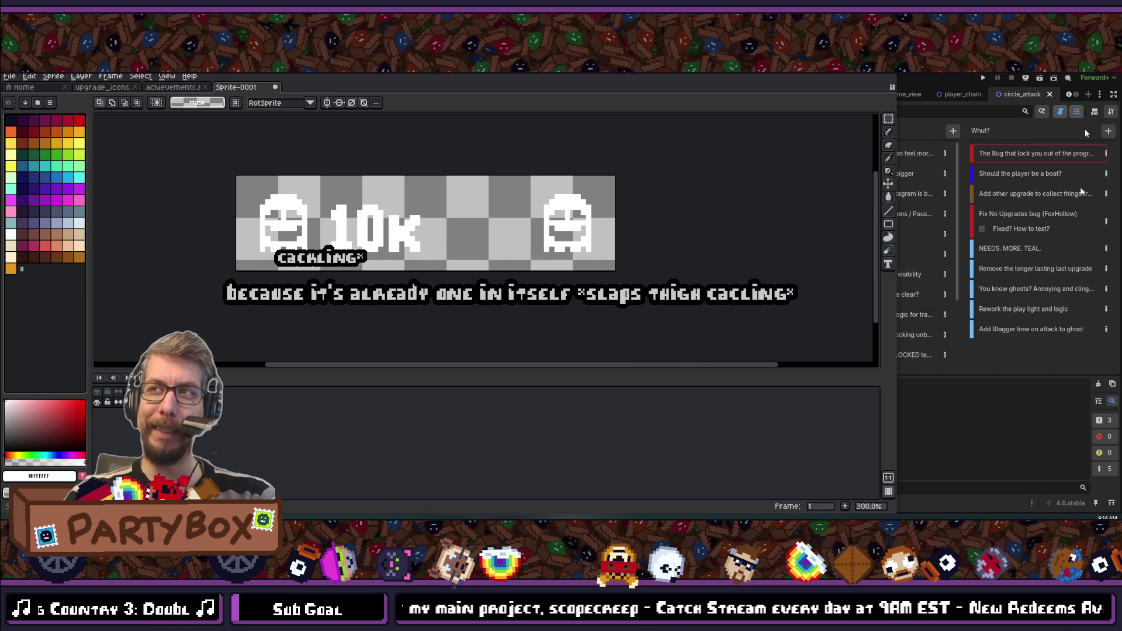
scroll(404, 193, up, 6)
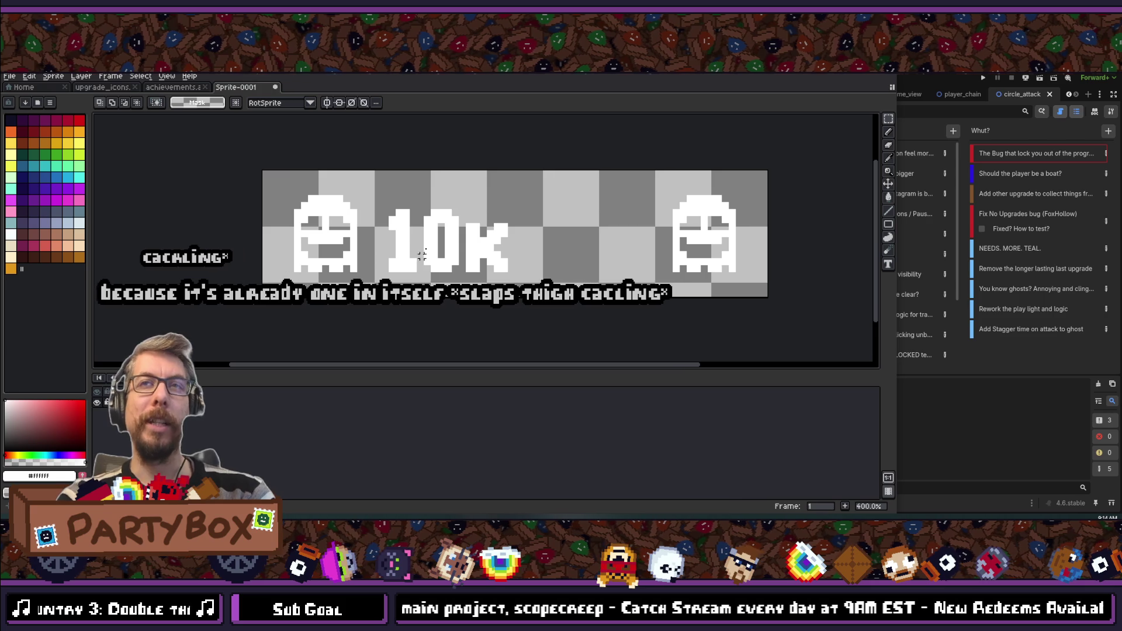
scroll(541, 207, up, 4)
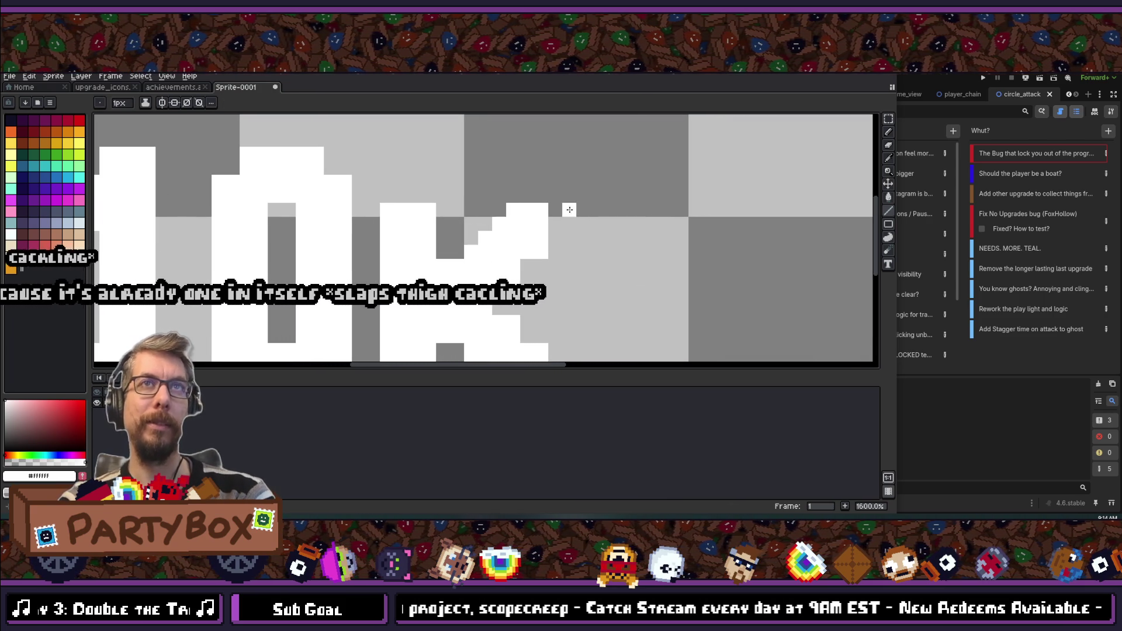
scroll(518, 283, down, 4)
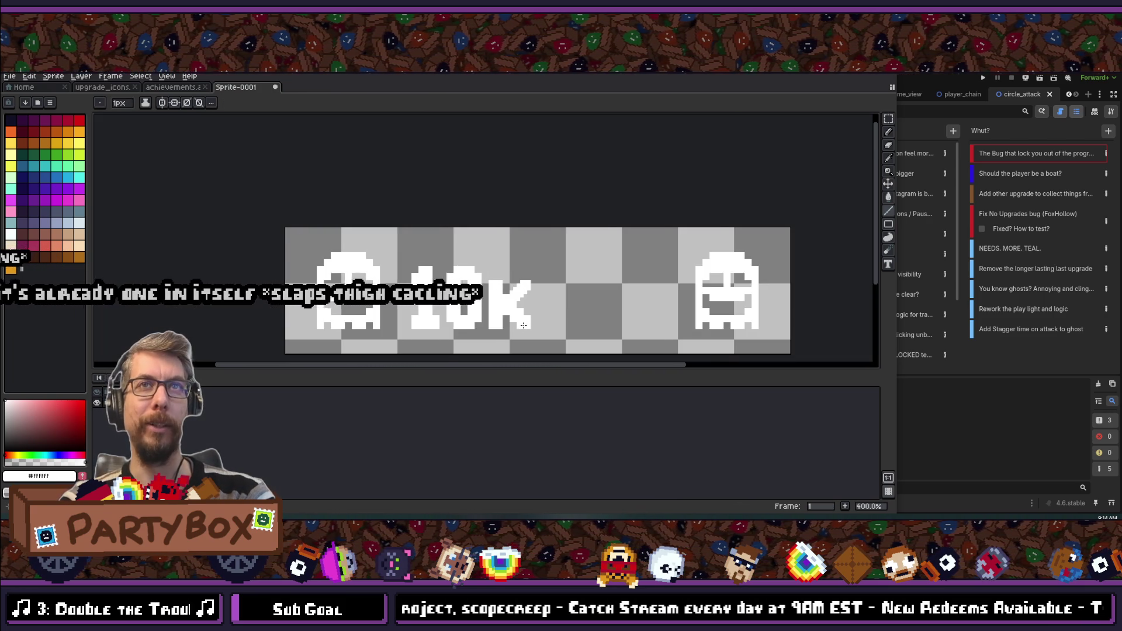
scroll(524, 326, up, 1)
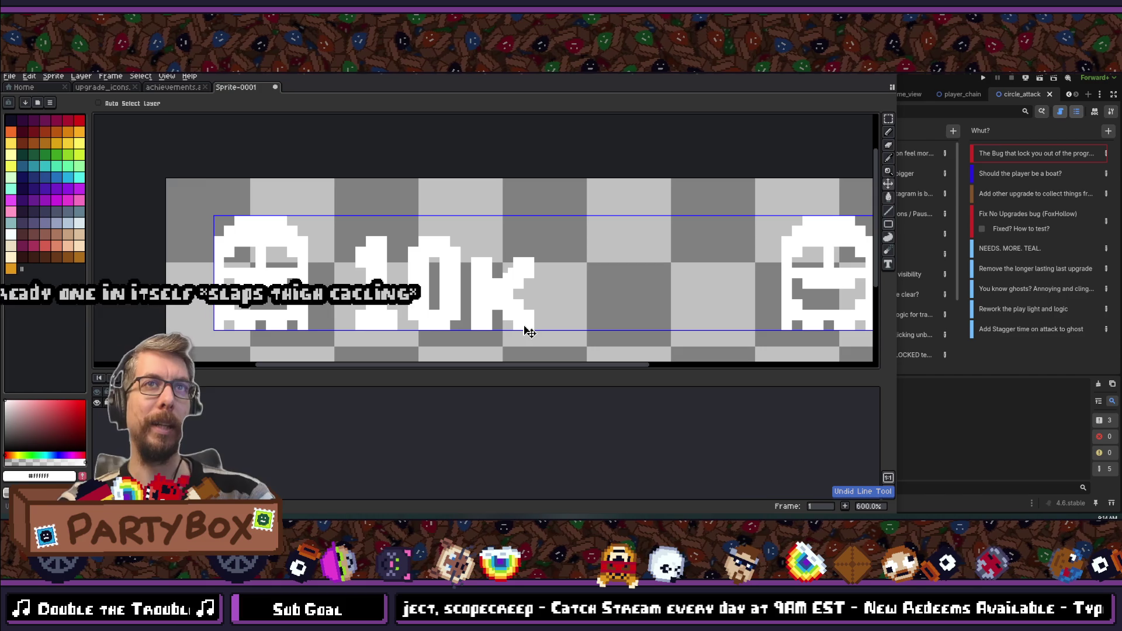
scroll(513, 301, down, 1)
scroll(508, 287, up, 1)
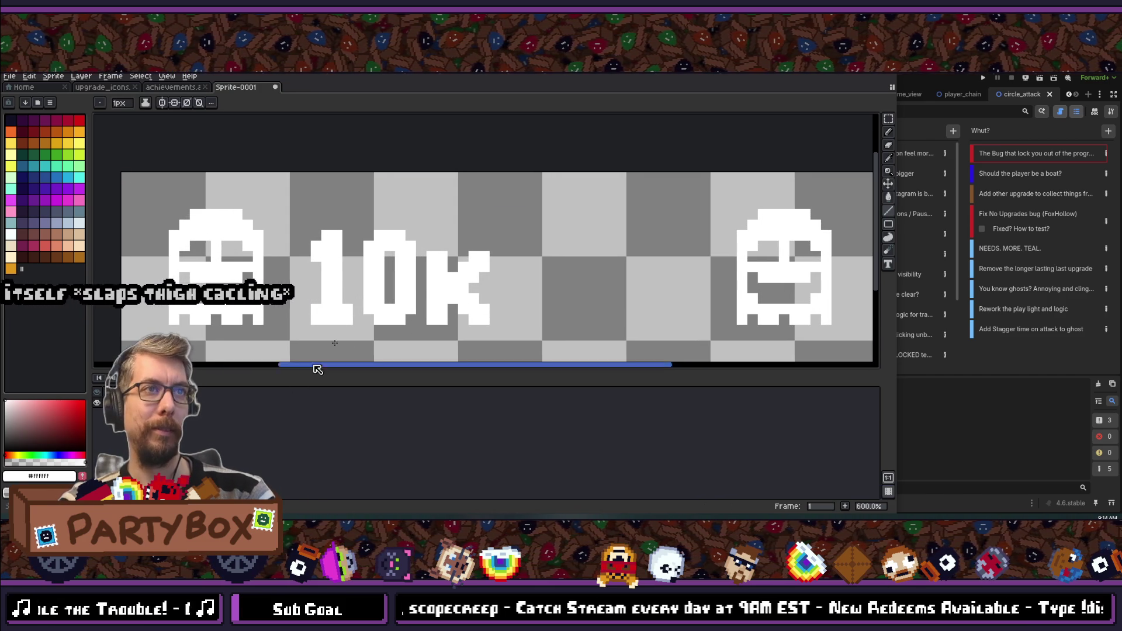
scroll(374, 301, down, 2)
scroll(382, 296, up, 1)
scroll(381, 300, down, 1)
scroll(379, 303, up, 1)
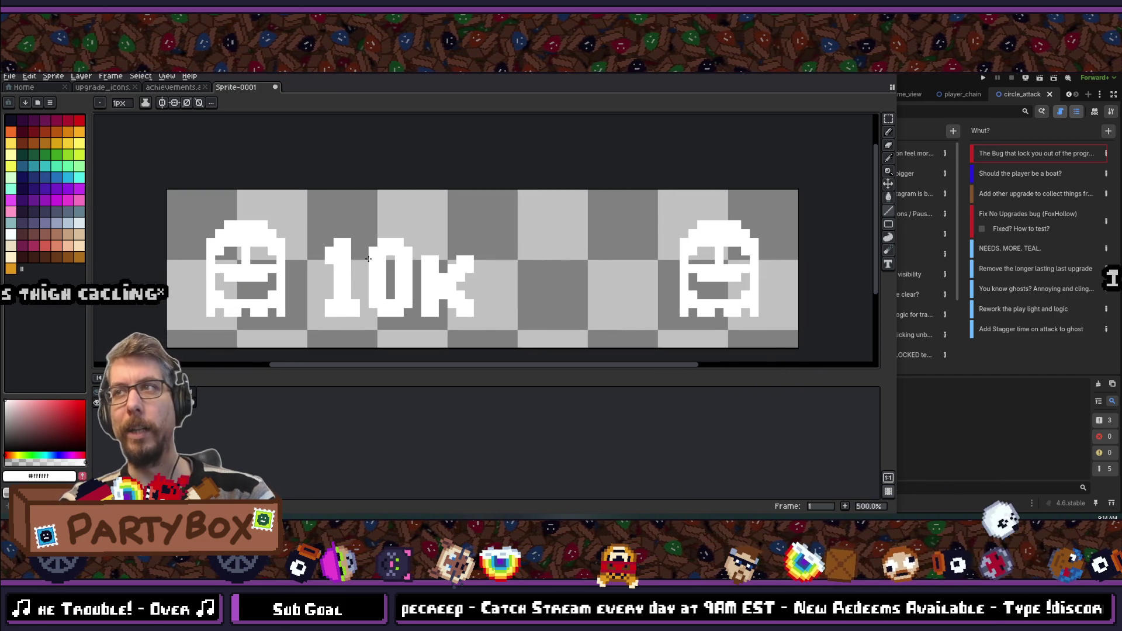
scroll(368, 258, down, 2)
scroll(350, 249, up, 3)
scroll(333, 240, up, 1)
scroll(316, 233, down, 1)
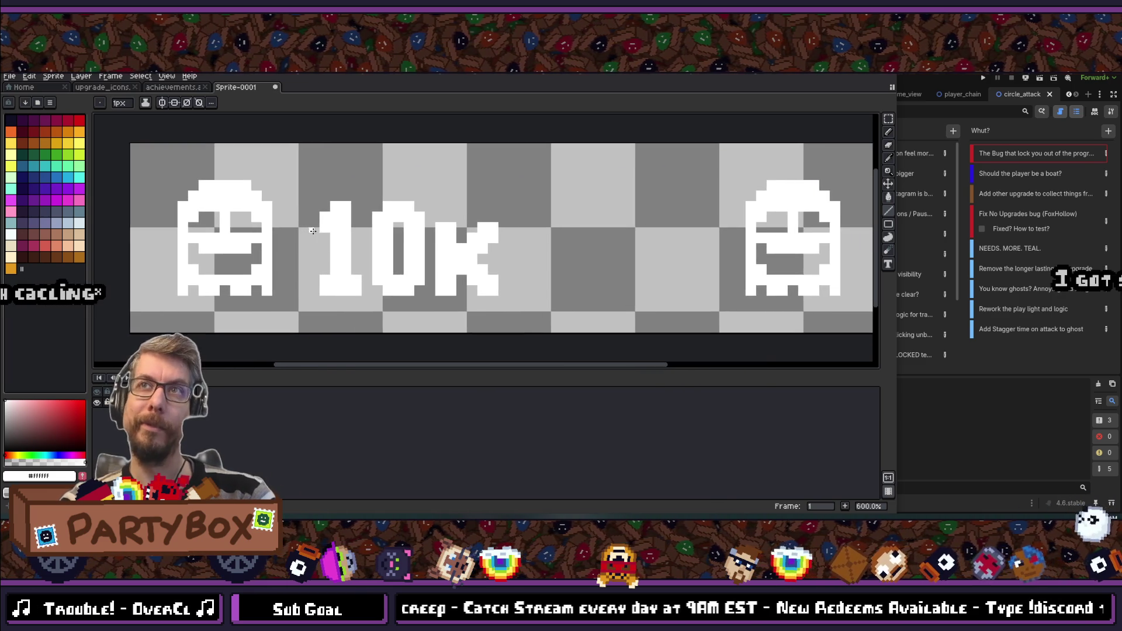
scroll(313, 230, down, 2)
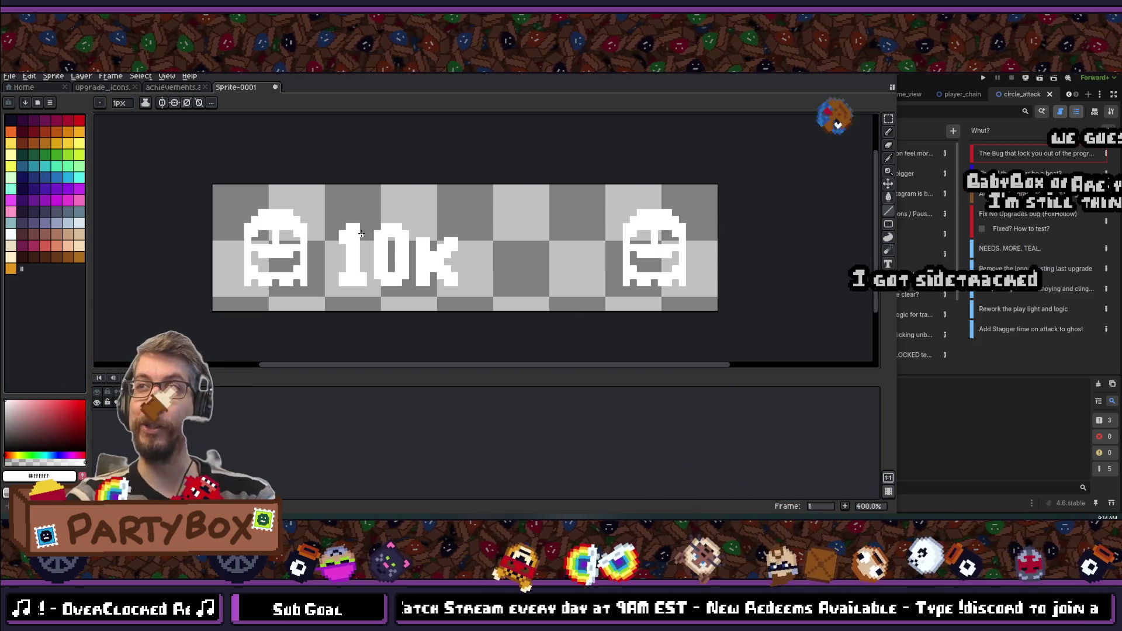
scroll(368, 234, up, 2)
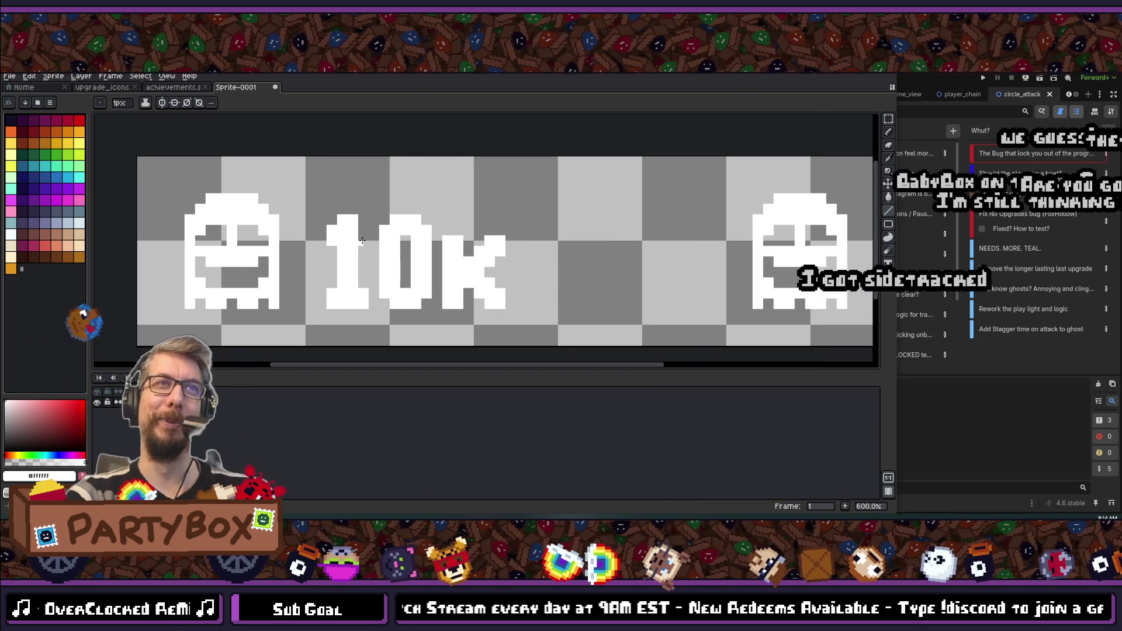
drag(529, 217, 552, 305)
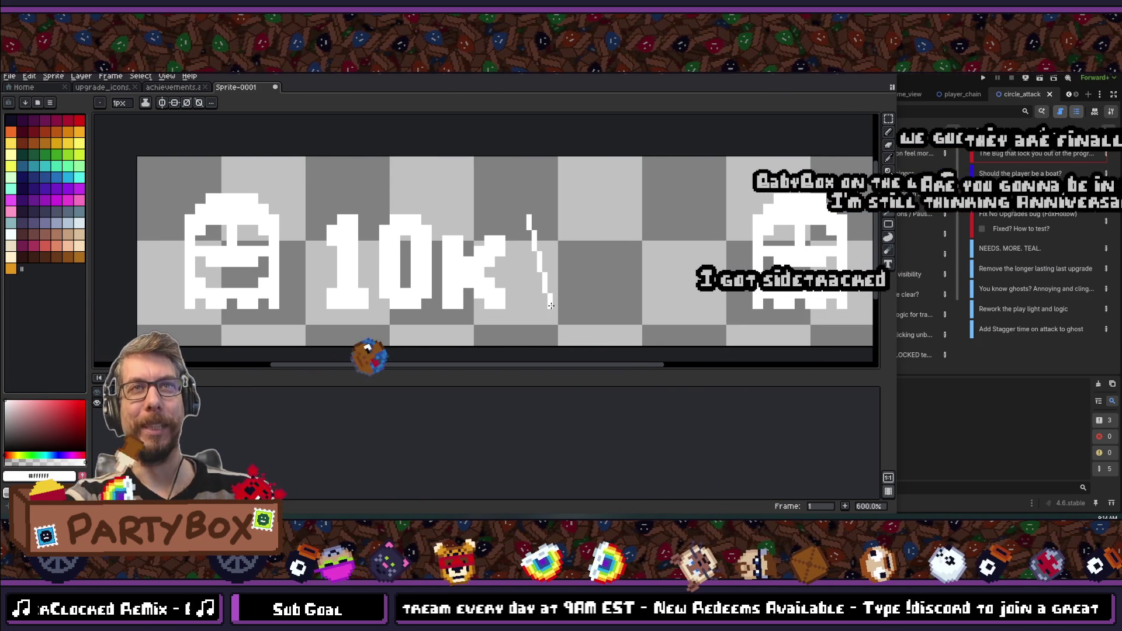
- Draw a W after 10k from 1px diagonal line strokes, redrawing the misplaced right arm
drag(551, 305, 569, 233)
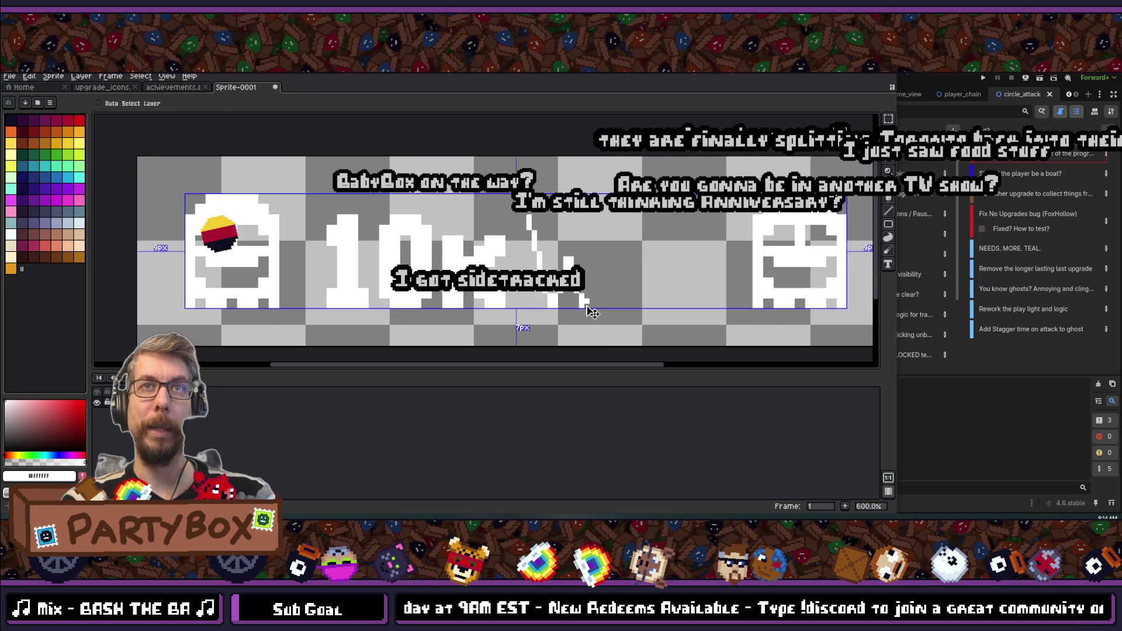
drag(585, 301, 609, 215)
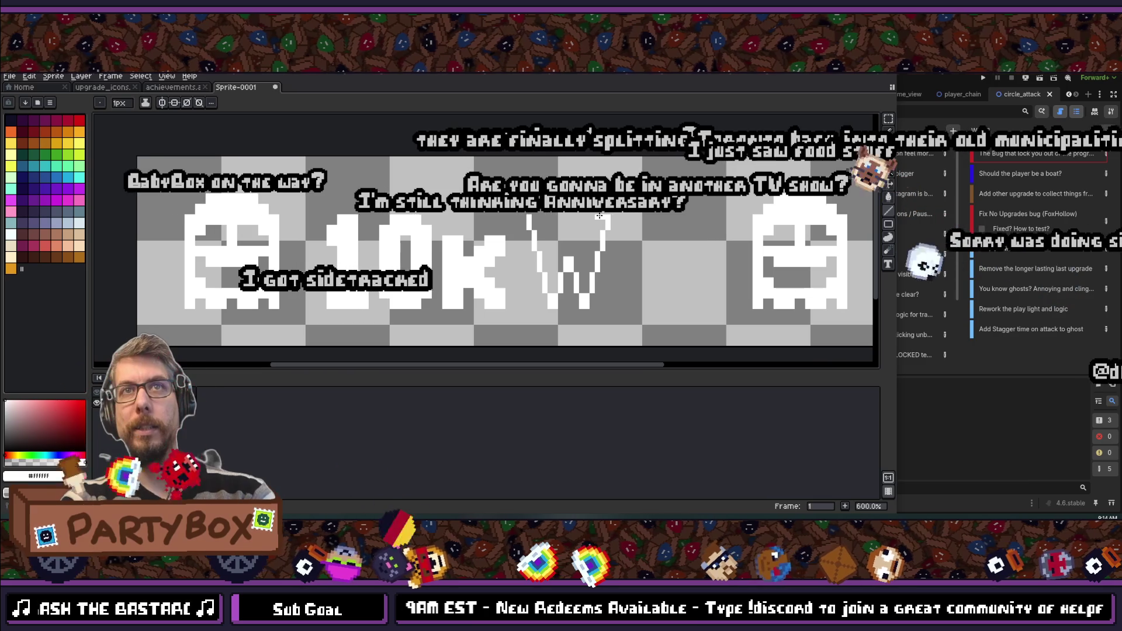
drag(607, 218, 572, 244)
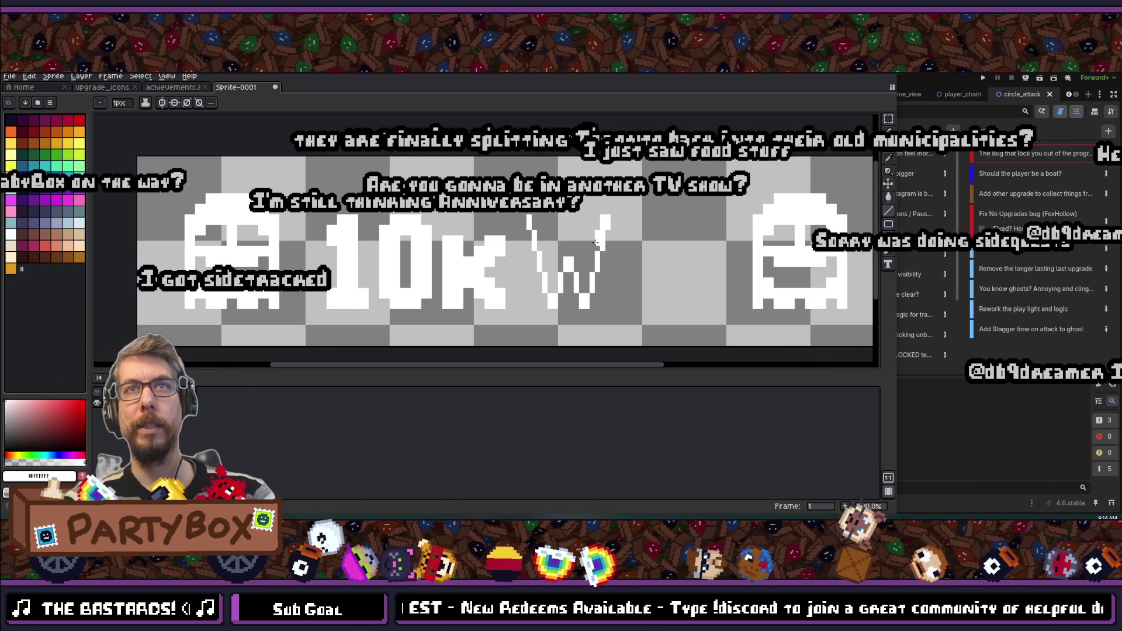
key(ctrl+z)
key(m)
key(l)
mouse_move(608, 218)
mouse_down()
mouse_move(596, 268)
mouse_move(586, 253)
mouse_up()
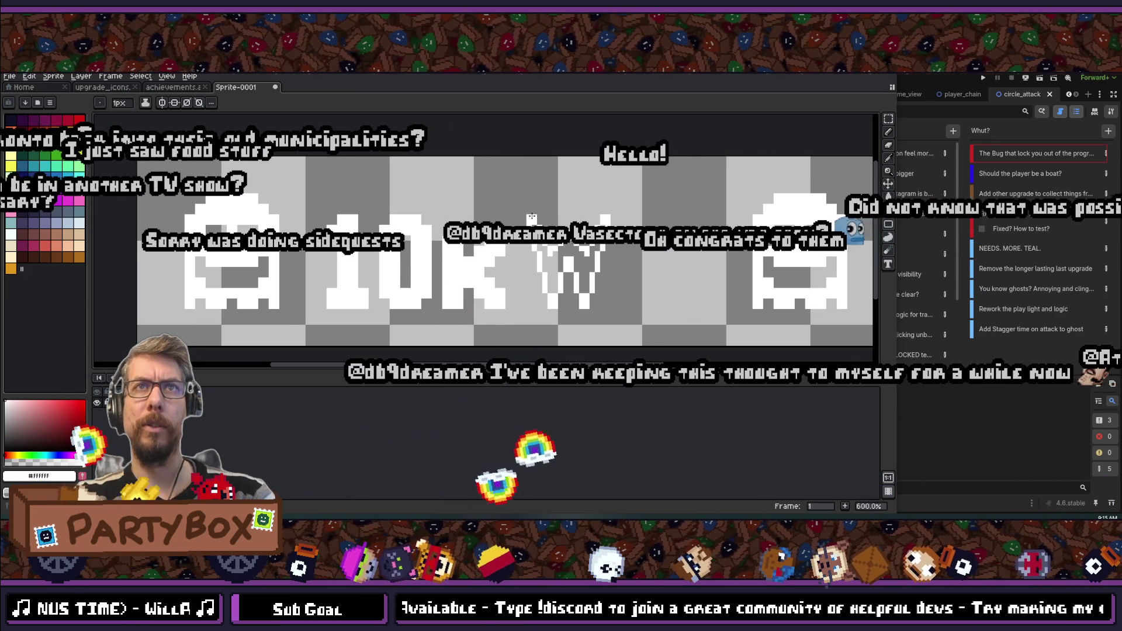
scroll(557, 253, down, 3)
- Zoom on the banner while thickening the W into an outlined letter with pointed tips
scroll(557, 253, up, 2)
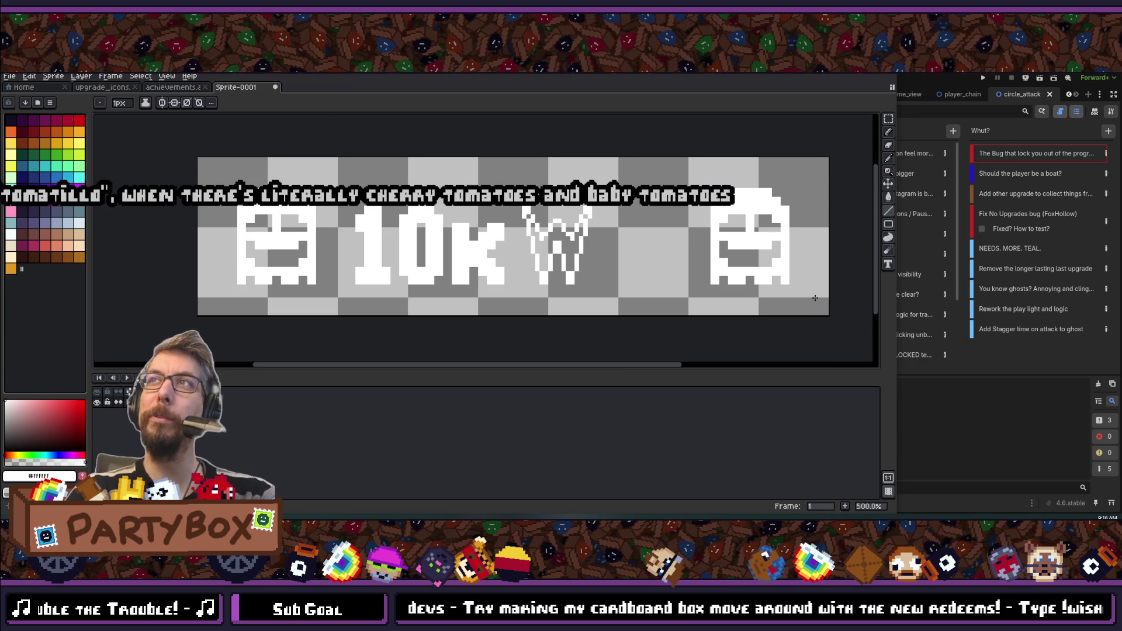
scroll(602, 282, up, 5)
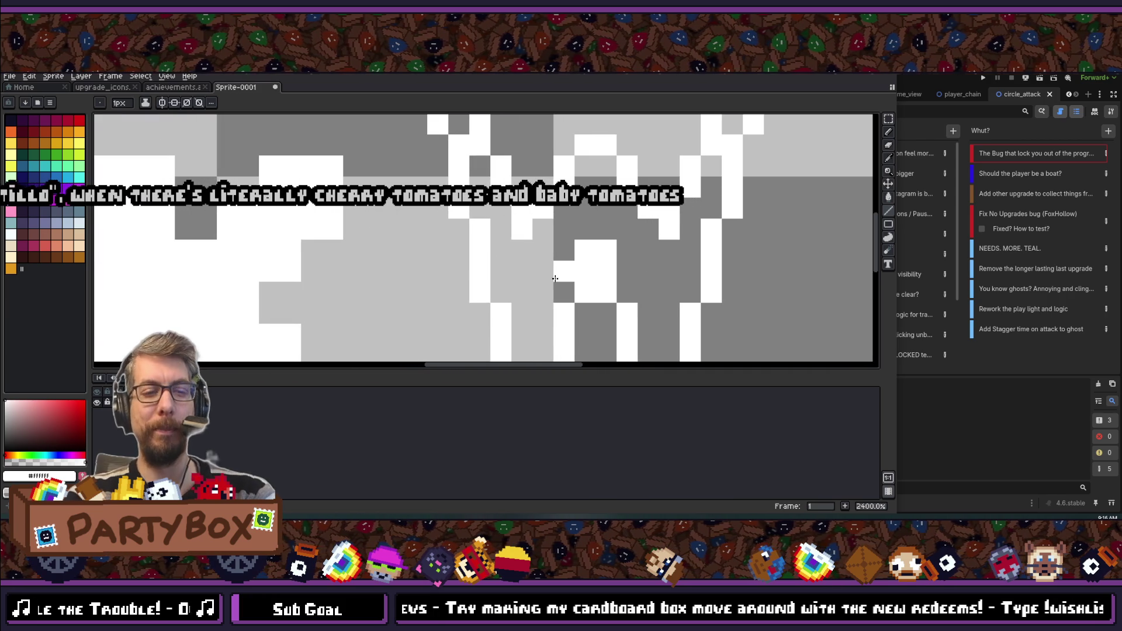
- Undo the Paint Bucket fill that flooded the canvas and zoom around the W to inspect it
key(ctrl+z)
key(m)
scroll(532, 249, down, 5)
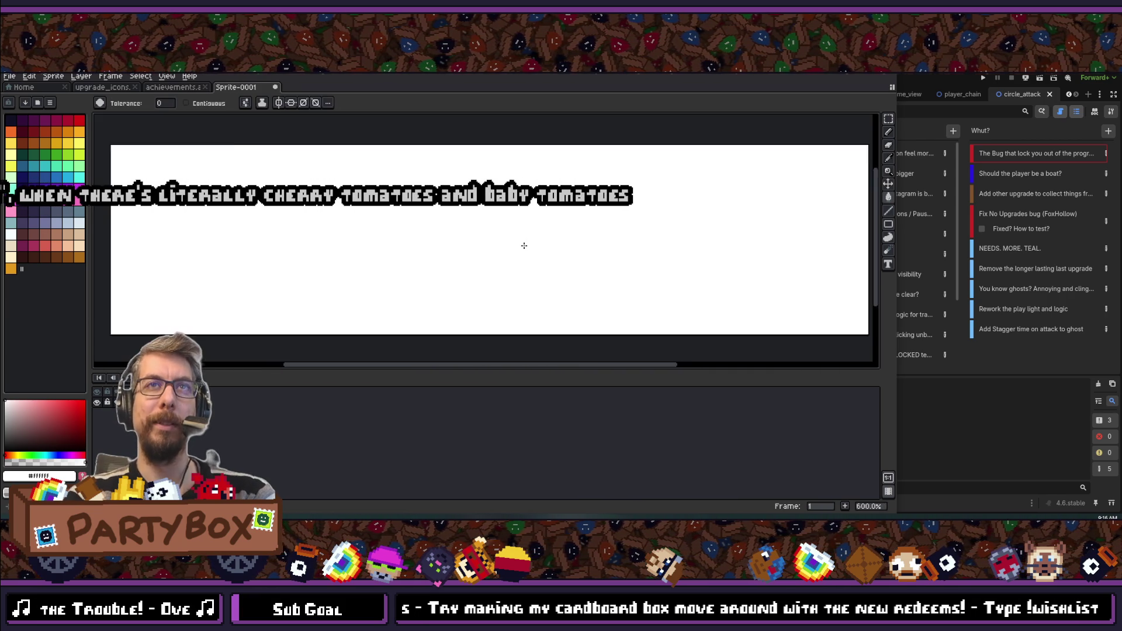
scroll(523, 260, up, 1)
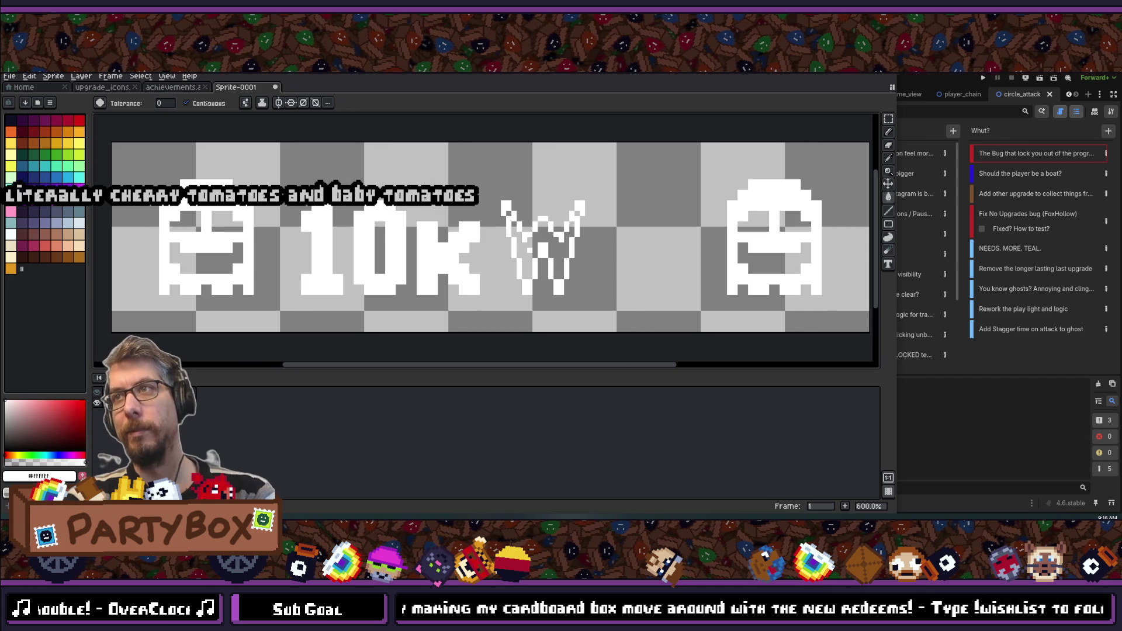
scroll(520, 211, up, 3)
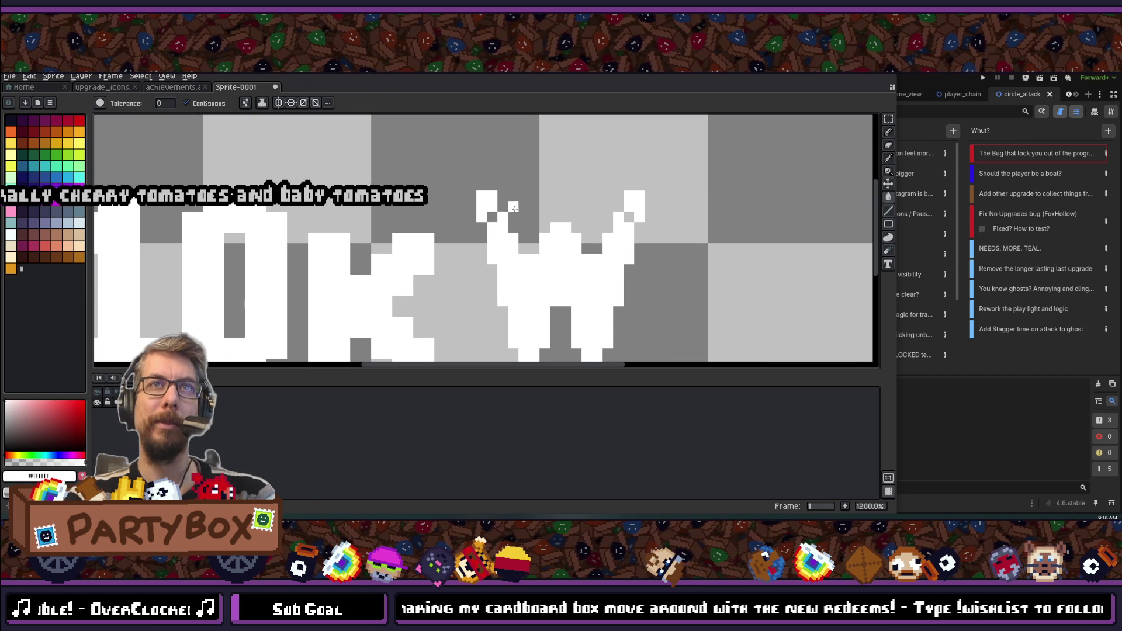
scroll(622, 218, down, 4)
scroll(559, 241, up, 4)
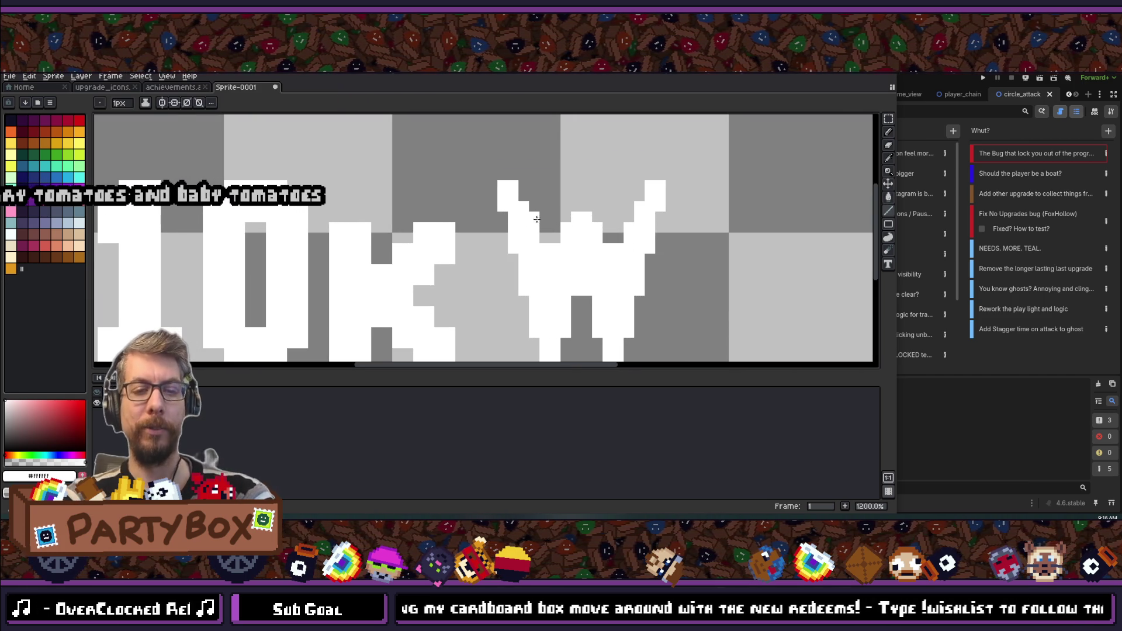
scroll(531, 271, down, 4)
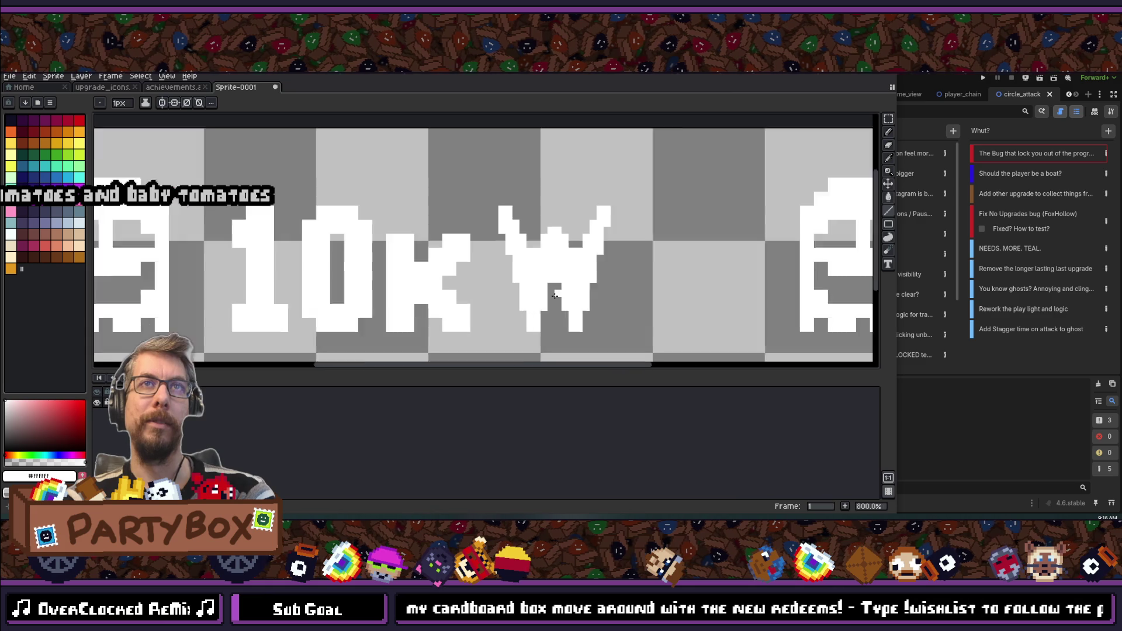
scroll(628, 201, up, 4)
scroll(618, 278, down, 4)
scroll(597, 220, up, 5)
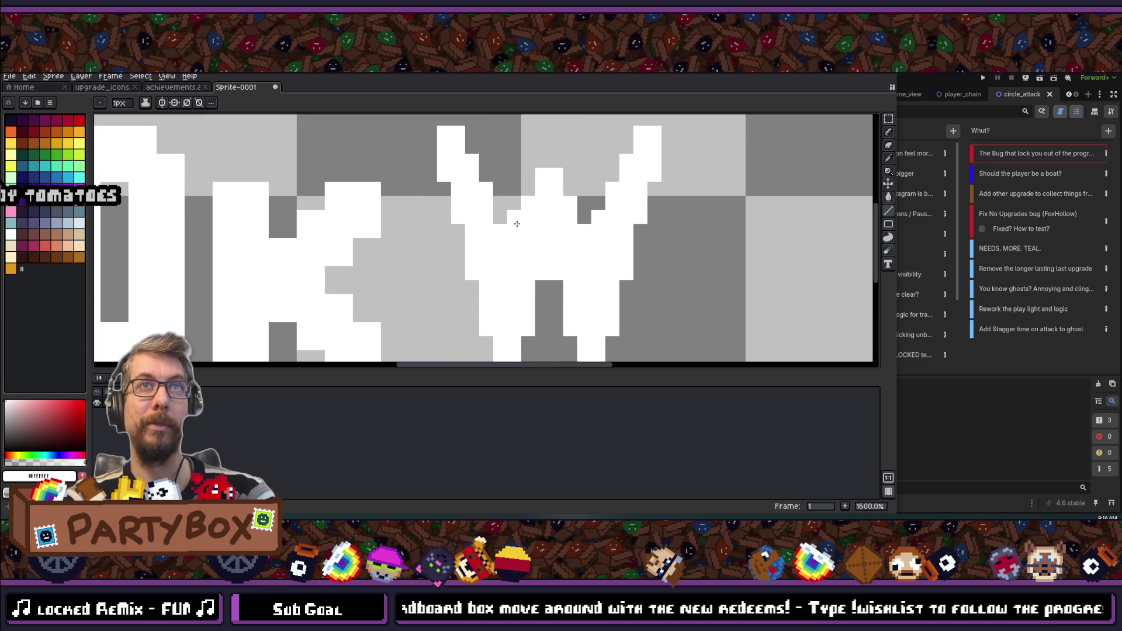
scroll(529, 301, down, 5)
scroll(531, 302, up, 3)
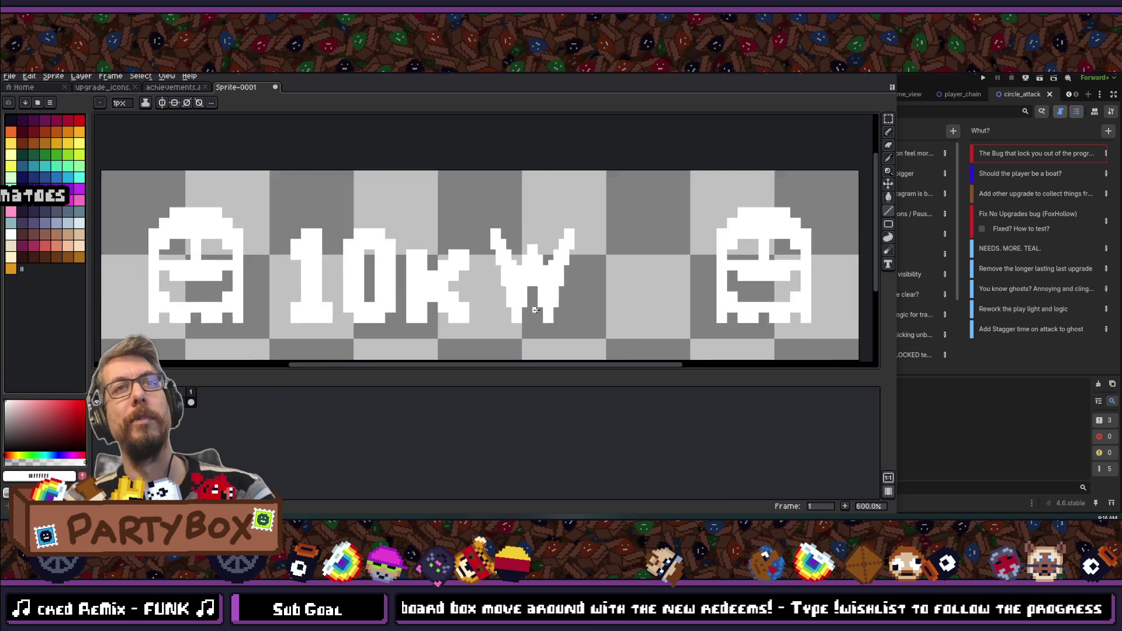
scroll(525, 303, down, 4)
scroll(525, 303, up, 3)
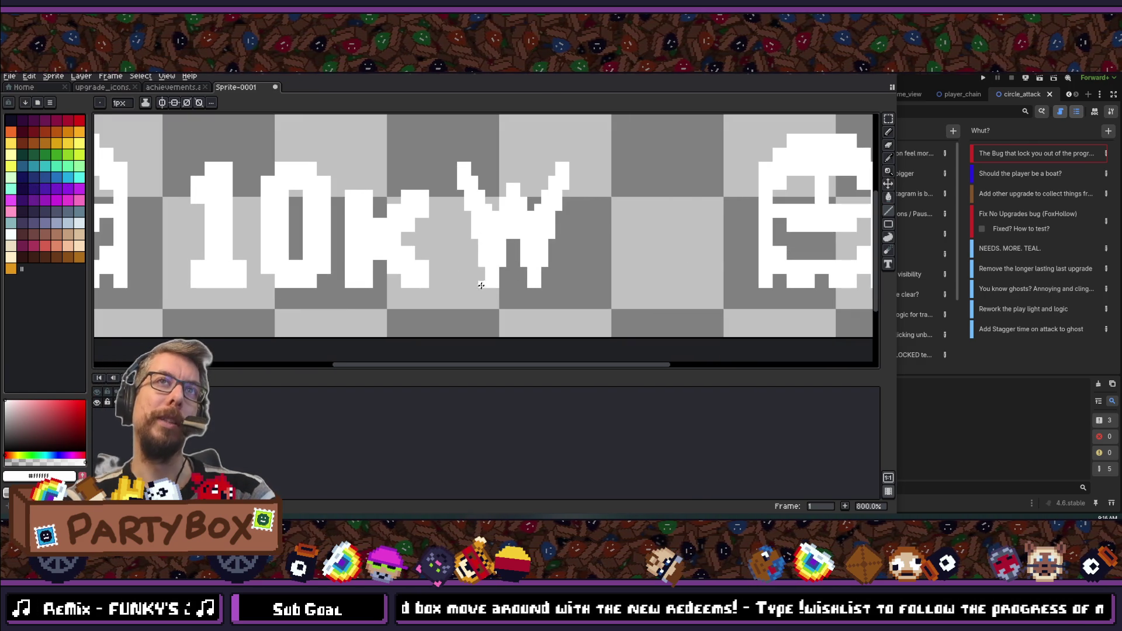
scroll(481, 284, down, 3)
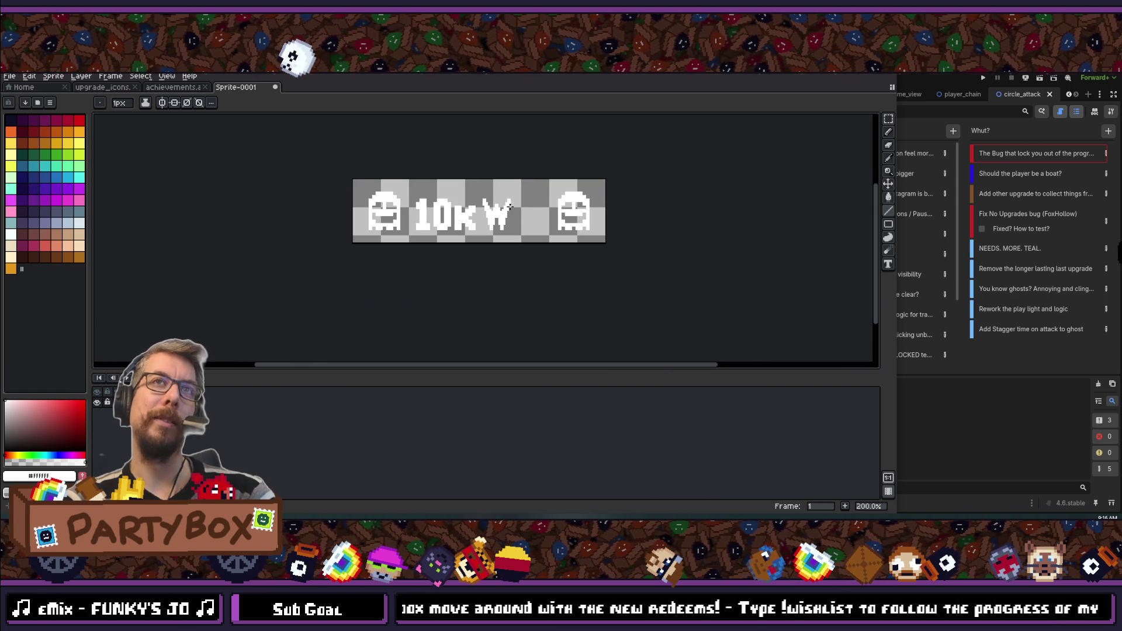
scroll(509, 207, up, 2)
- Draw an L outline right of the W, redoing a misplaced upright, and flood-fill it white
drag(524, 185, 526, 291)
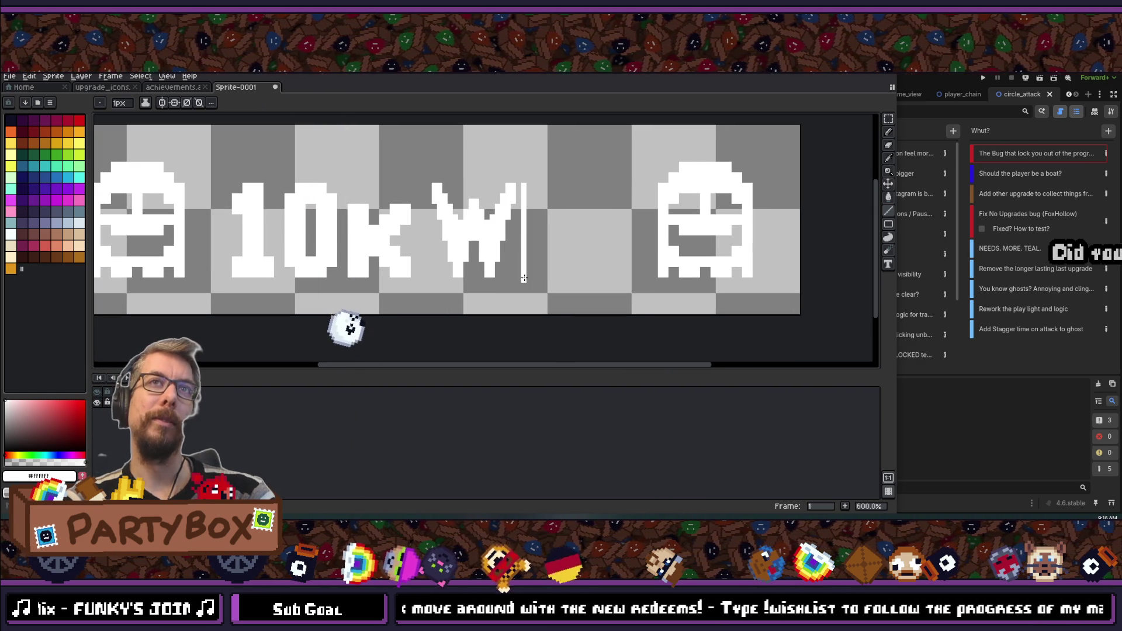
key(ctrl+z)
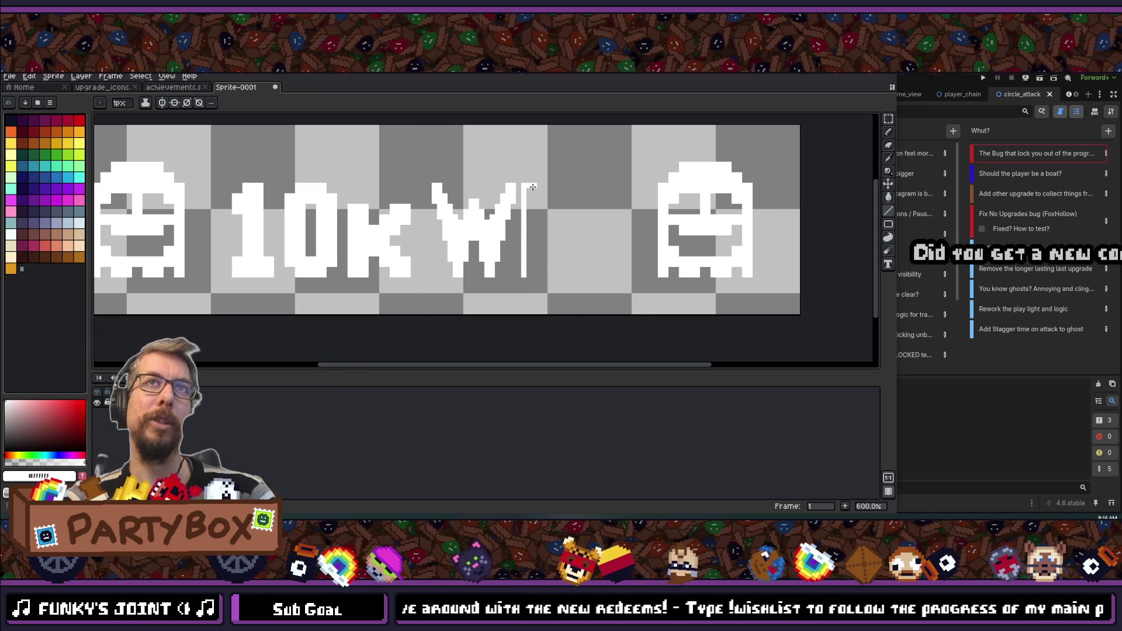
mouse_move(537, 267)
mouse_down()
mouse_move(572, 267)
mouse_move(533, 273)
mouse_move(531, 263)
mouse_up()
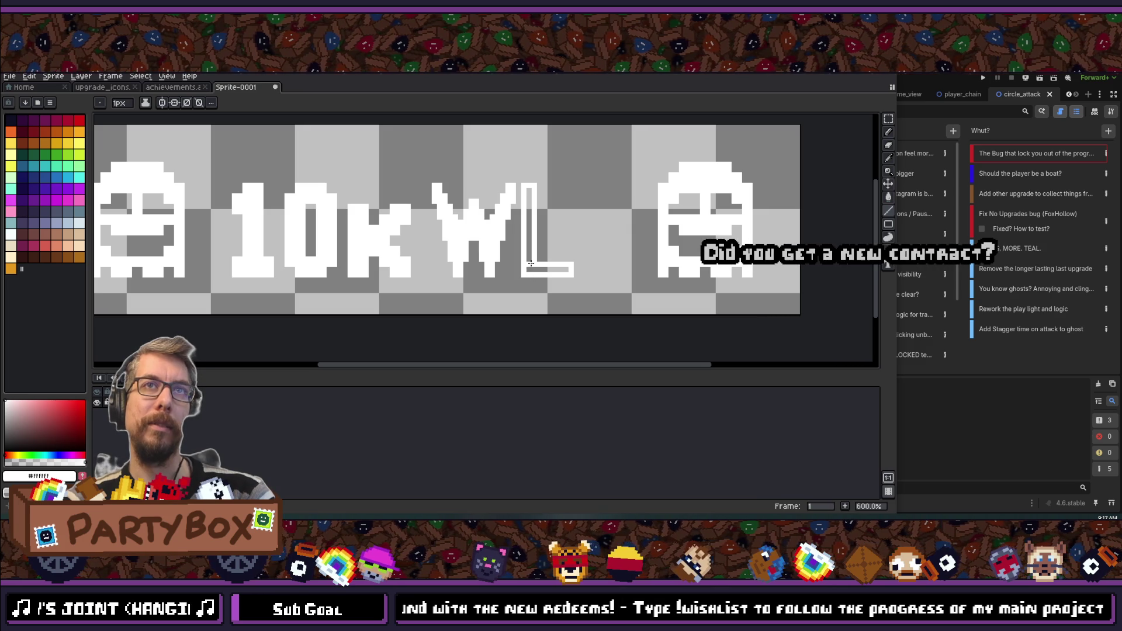
key(g)
click(530, 228)
scroll(530, 228, down, 2)
scroll(472, 202, up, 3)
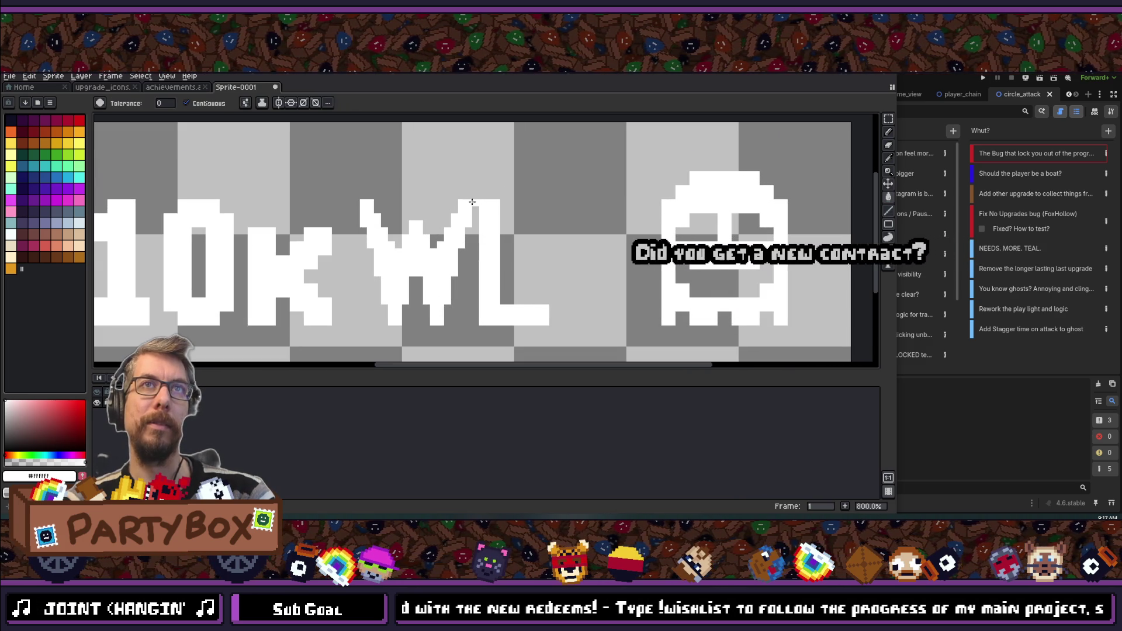
- Switch to the Pencil, then select the L on the banner with the Rectangular Marquee
key(b)
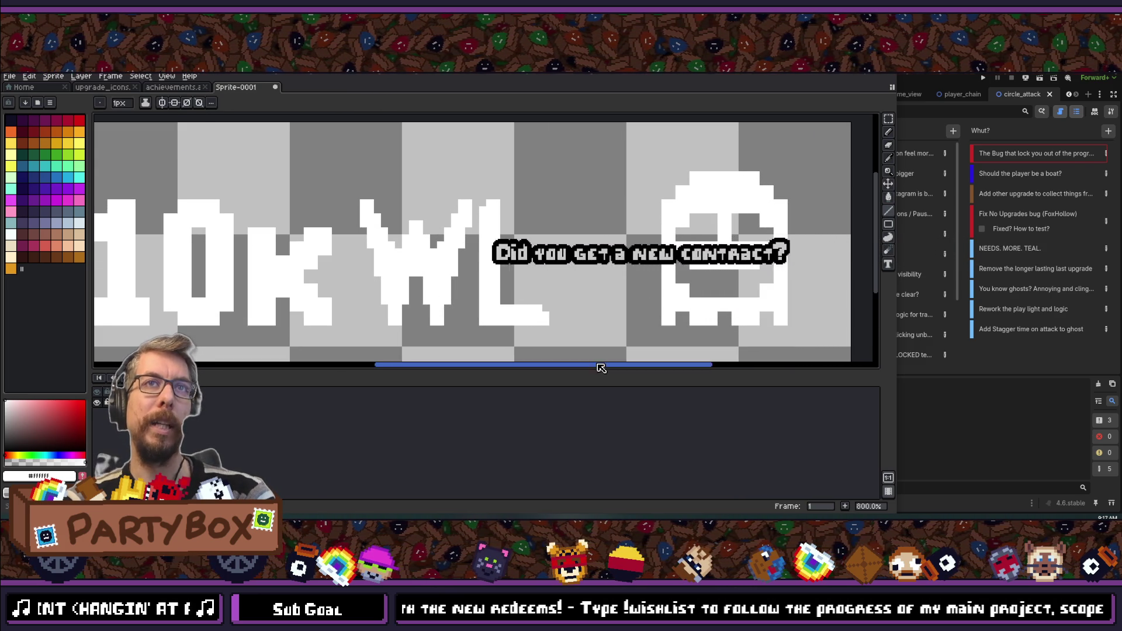
scroll(550, 298, down, 4)
scroll(551, 300, up, 6)
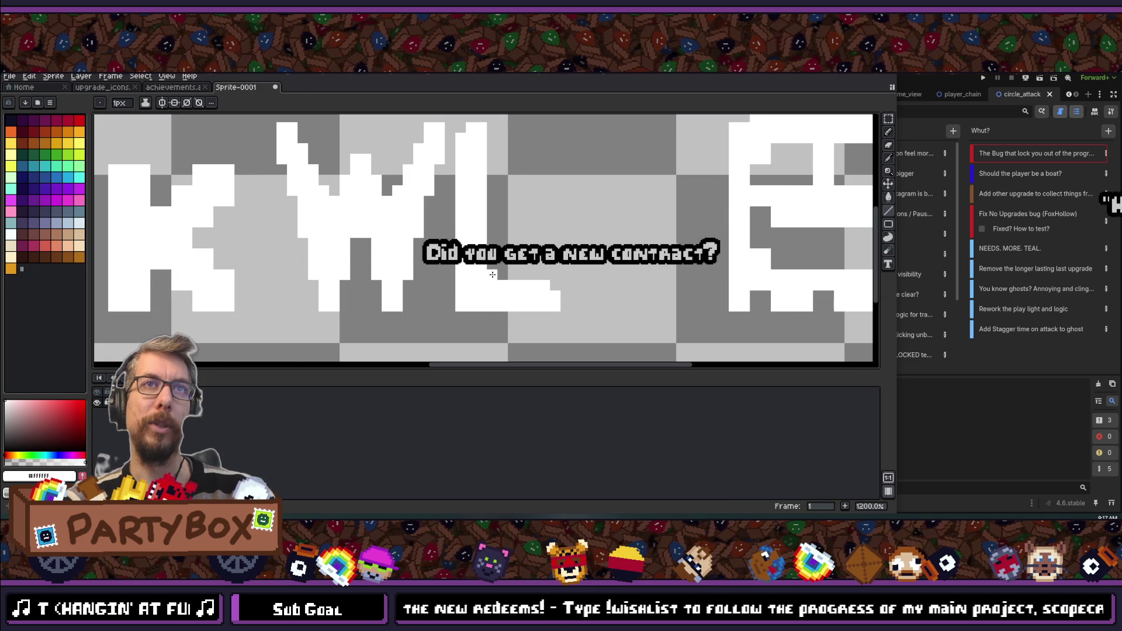
scroll(397, 310, down, 5)
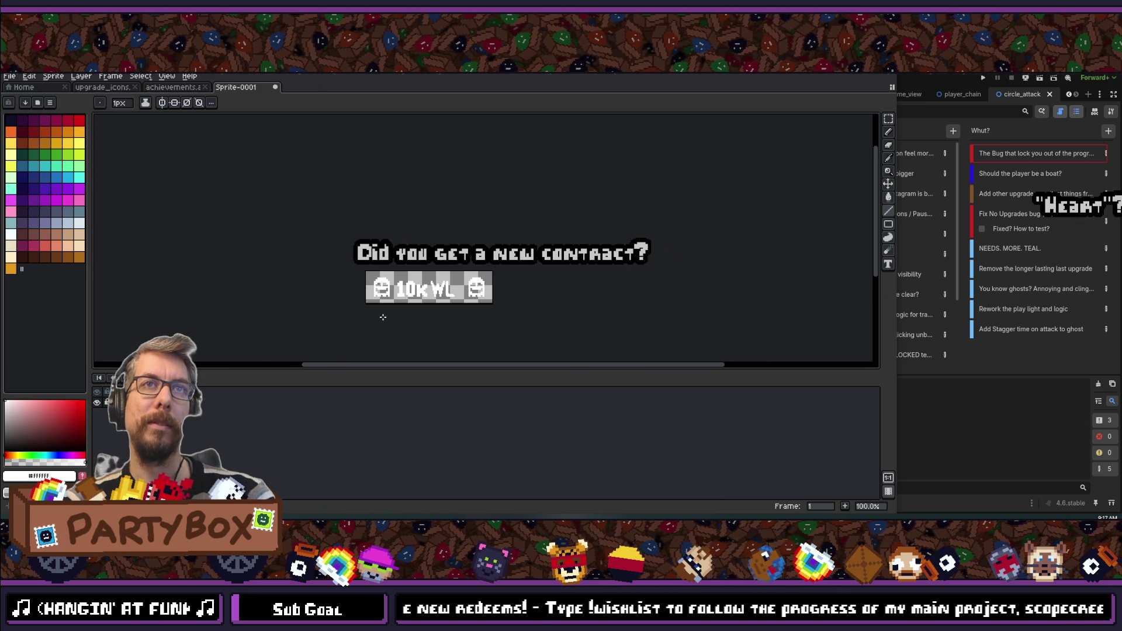
scroll(383, 316, up, 6)
scroll(458, 184, down, 5)
scroll(458, 183, up, 6)
key(m)
mouse_move(432, 155)
mouse_down()
mouse_move(501, 326)
mouse_move(561, 267)
mouse_move(564, 301)
mouse_up()
- Switch over to the SCOPECREEP Demo Steam store page
scroll(491, 250, down, 5)
scroll(490, 251, up, 3)
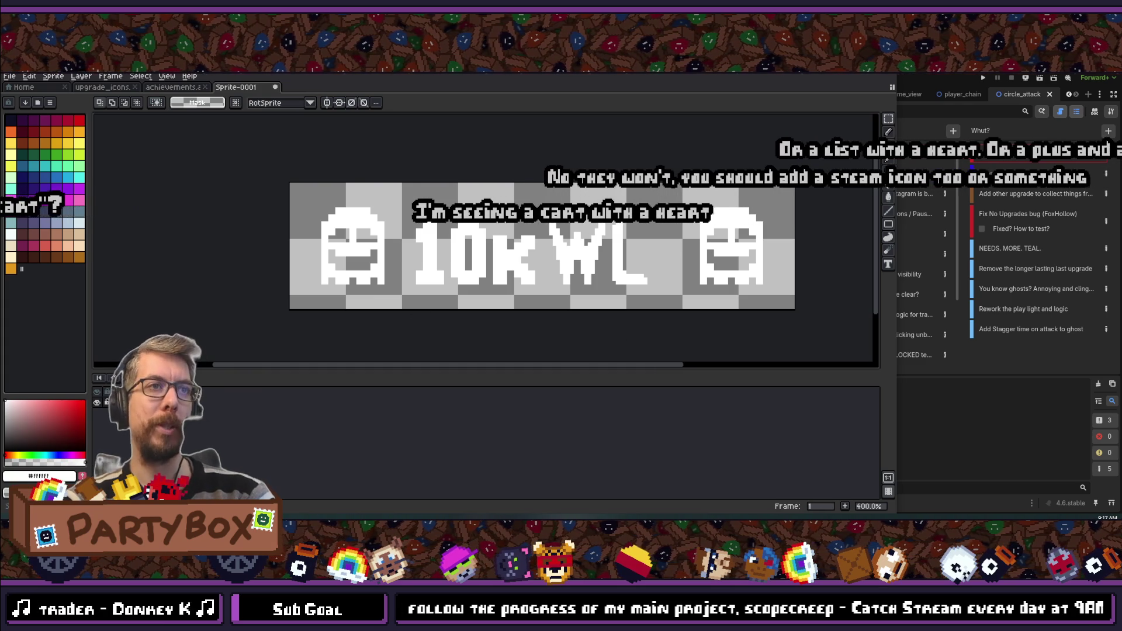
key(alt+Tab)
scroll(374, 339, down, 8)
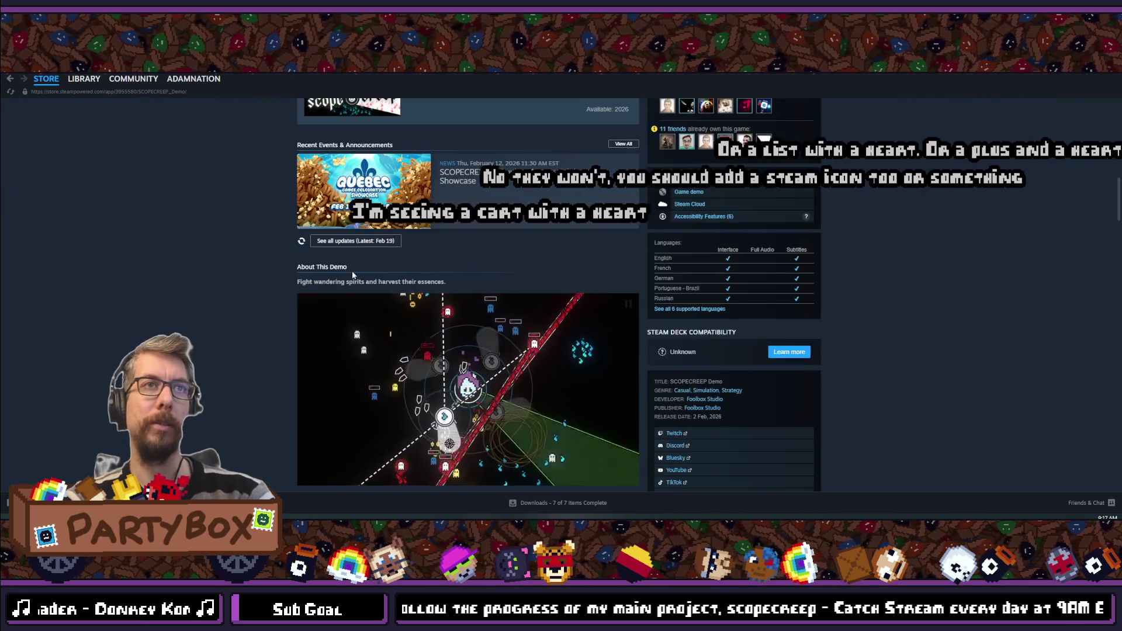
- Search the Steam store for 'black hole' and open A Game About Feeding A Black Hole
scroll(368, 350, up, 3)
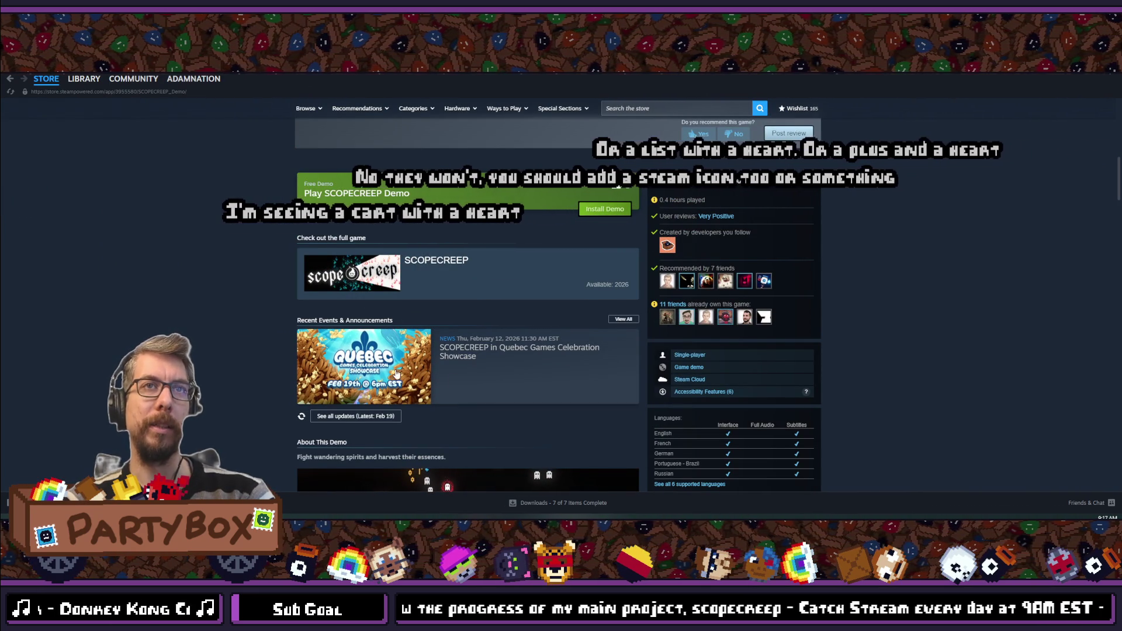
scroll(397, 374, up, 7)
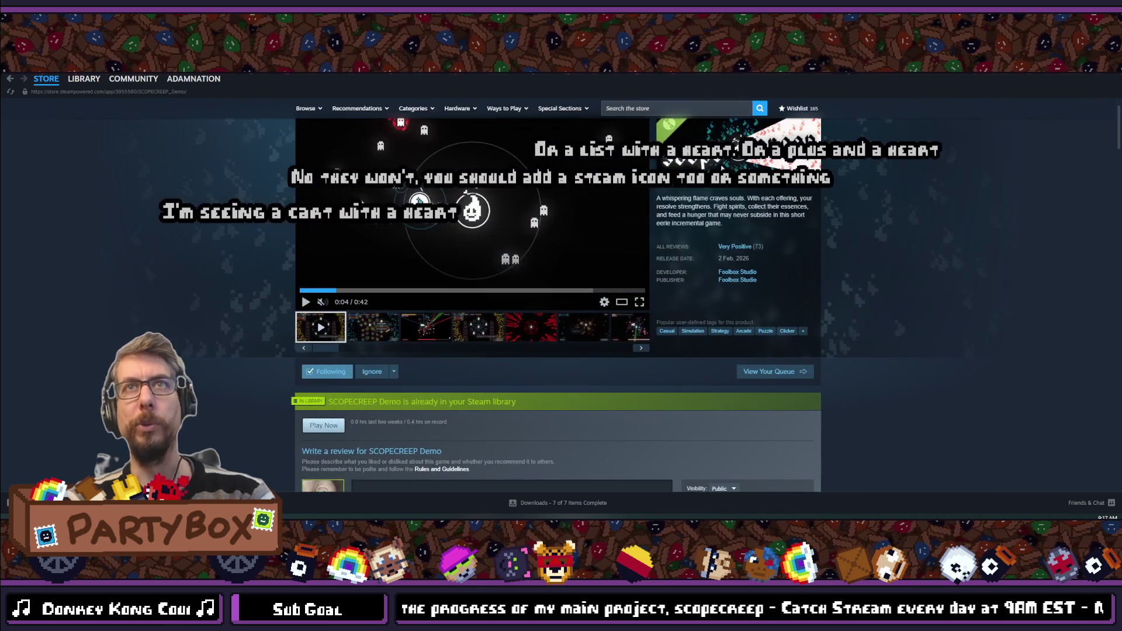
scroll(473, 257, up, 1)
click(668, 107)
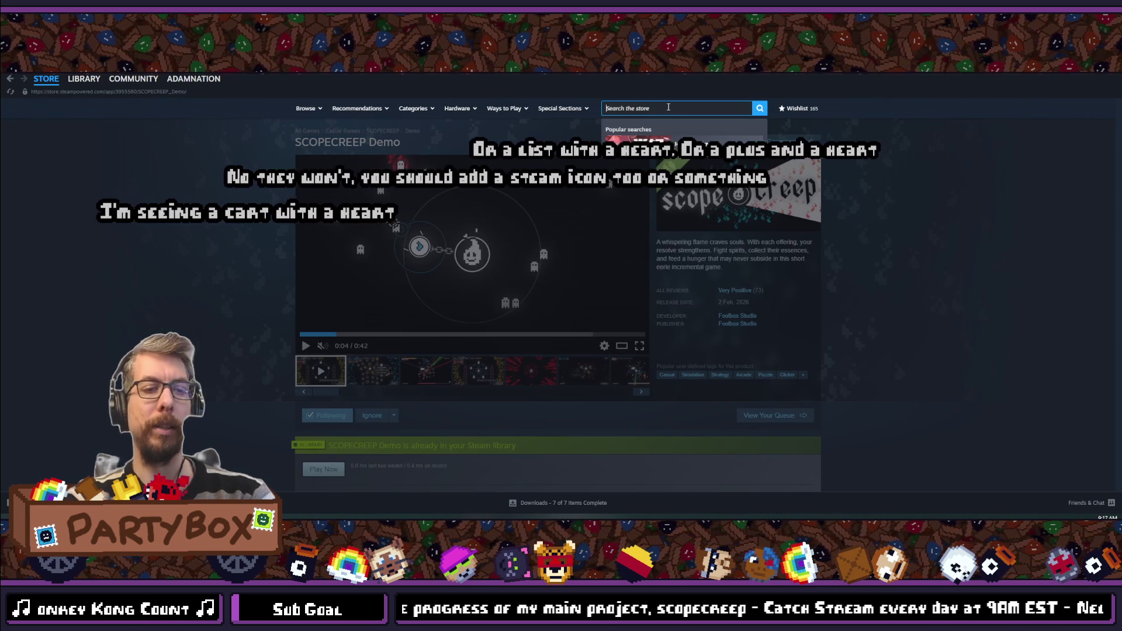
text(black )
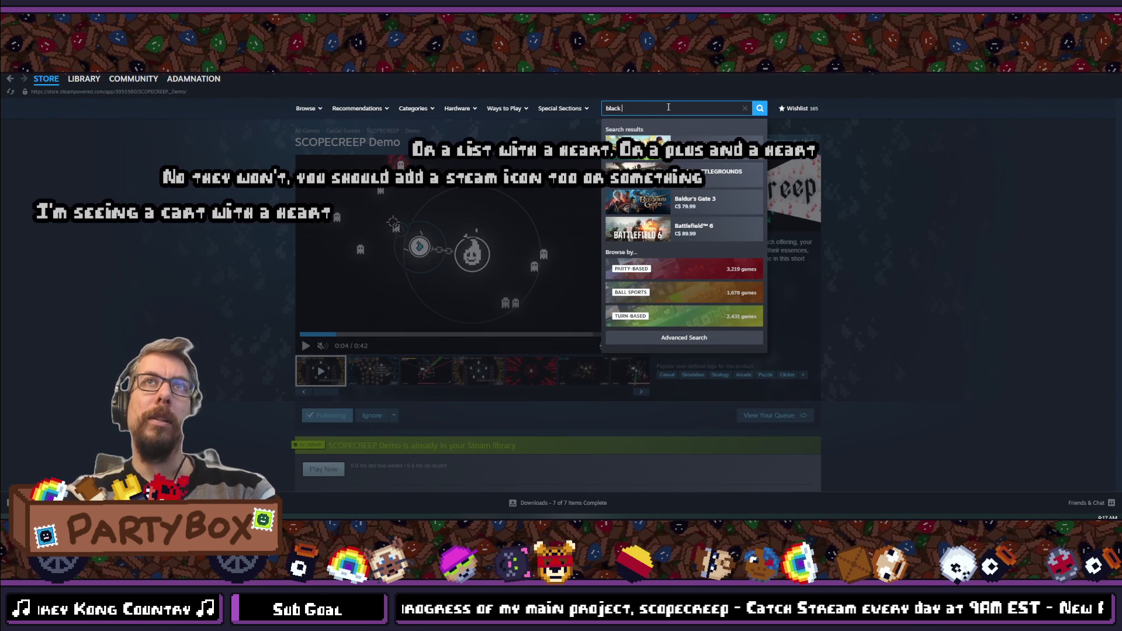
text(hole)
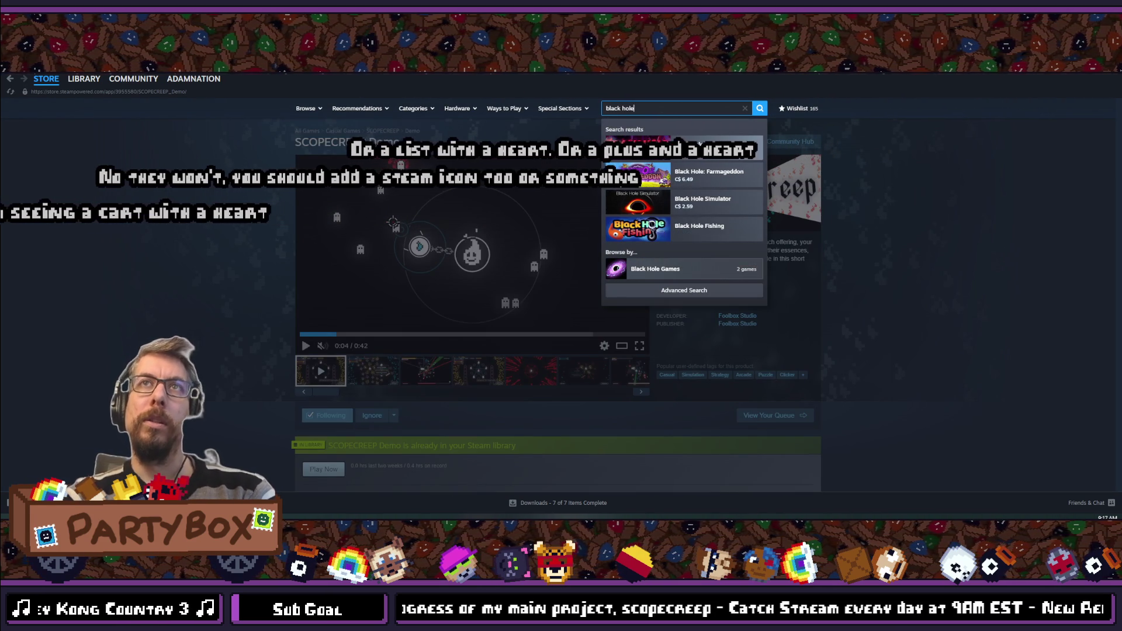
key(BackSpace)
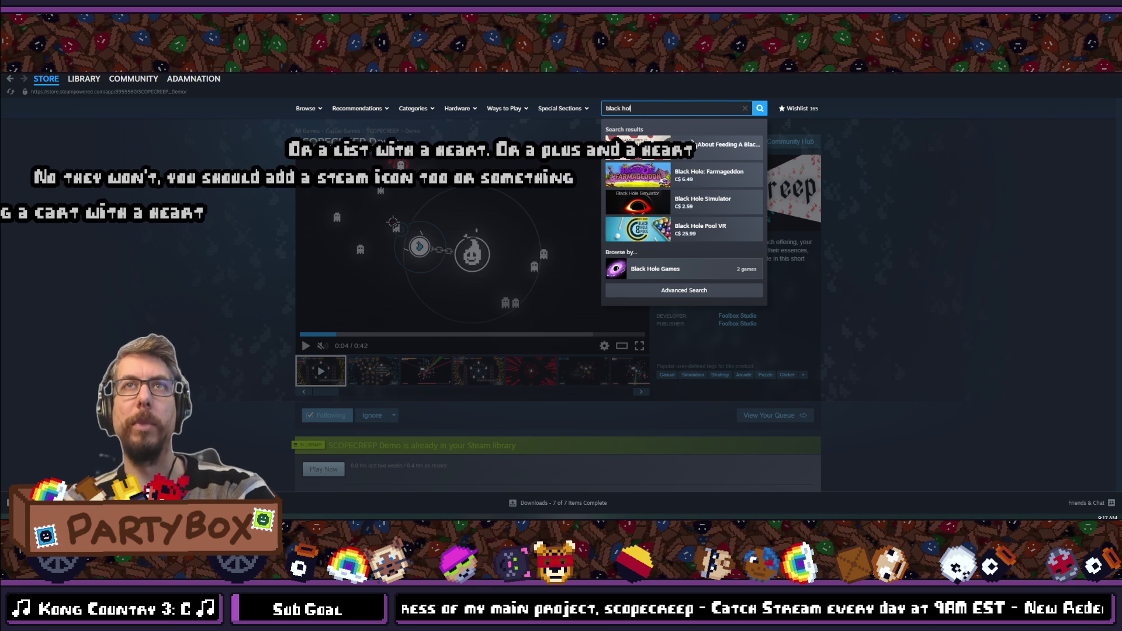
click(693, 143)
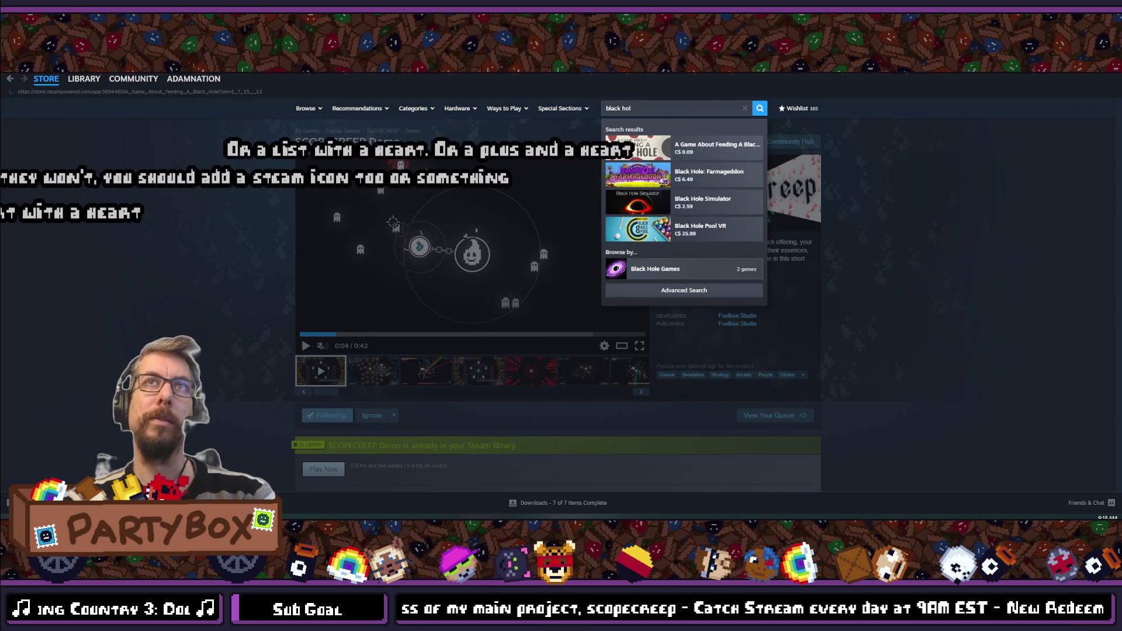
- Scroll down the game's store page and open its full list of news and events
scroll(243, 272, down, 10)
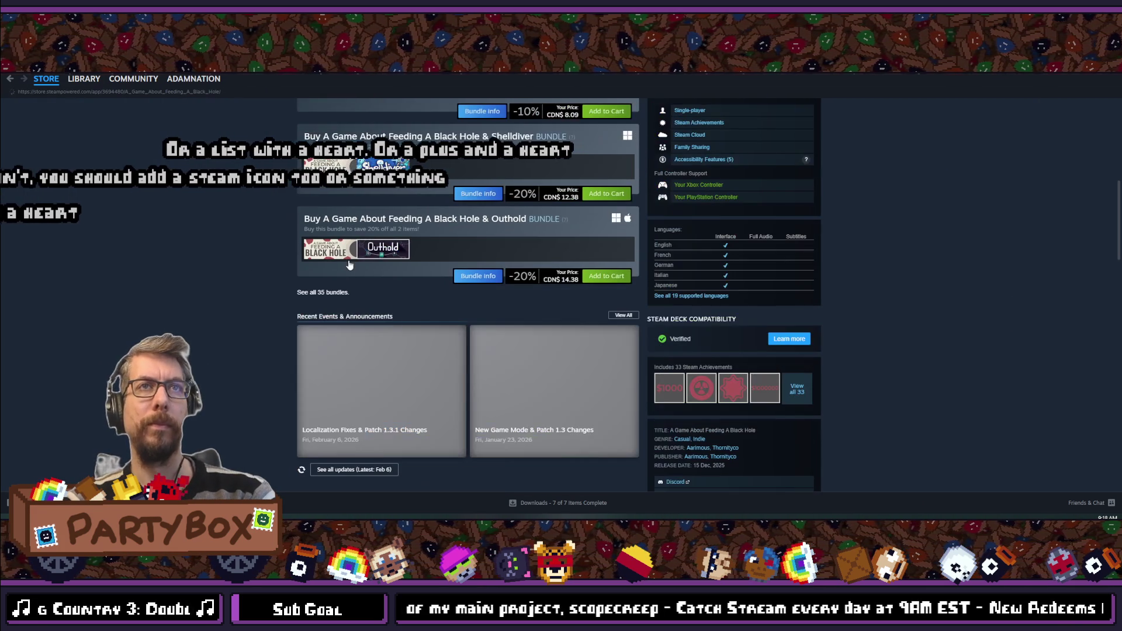
scroll(349, 265, down, 5)
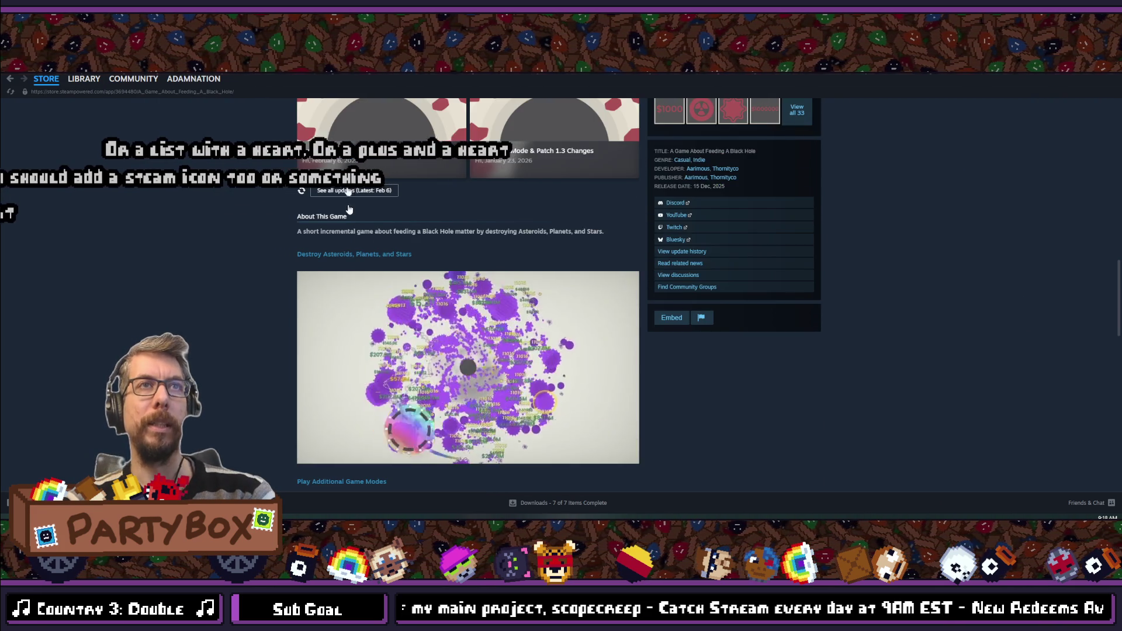
scroll(349, 209, up, 3)
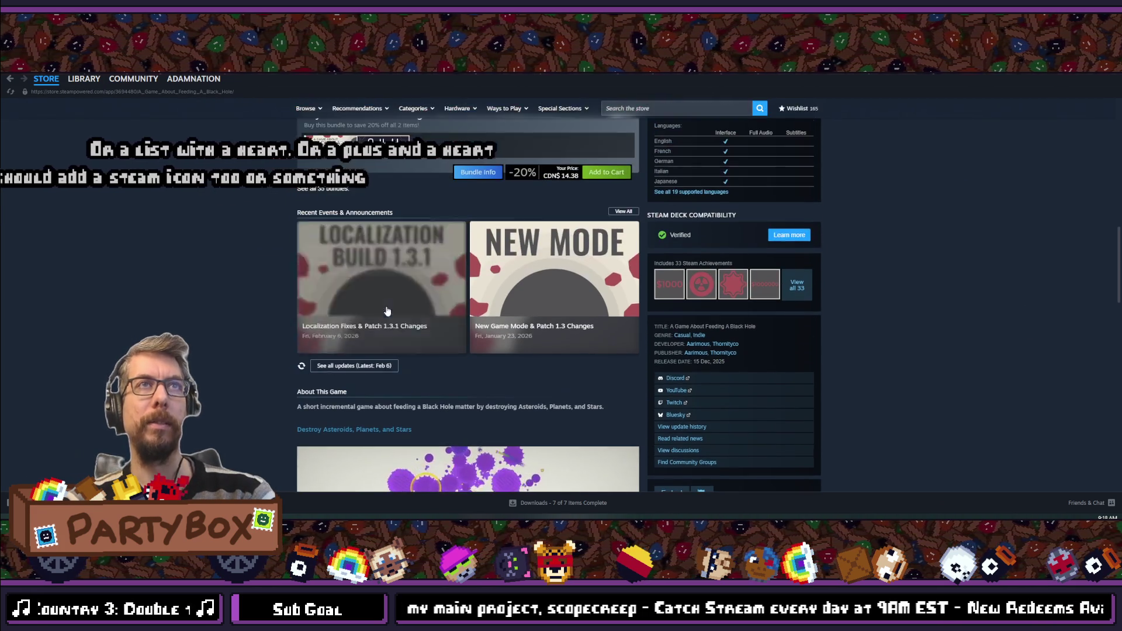
click(625, 212)
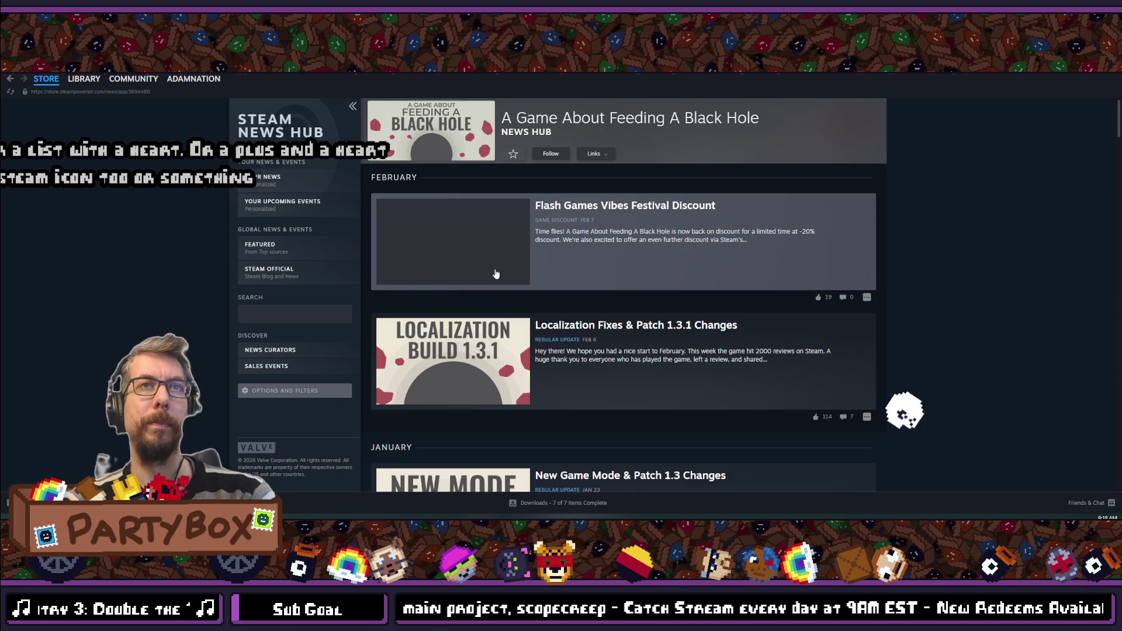
- Scroll through the News Hub announcements, reading the wishlist milestone posts
scroll(496, 269, down, 10)
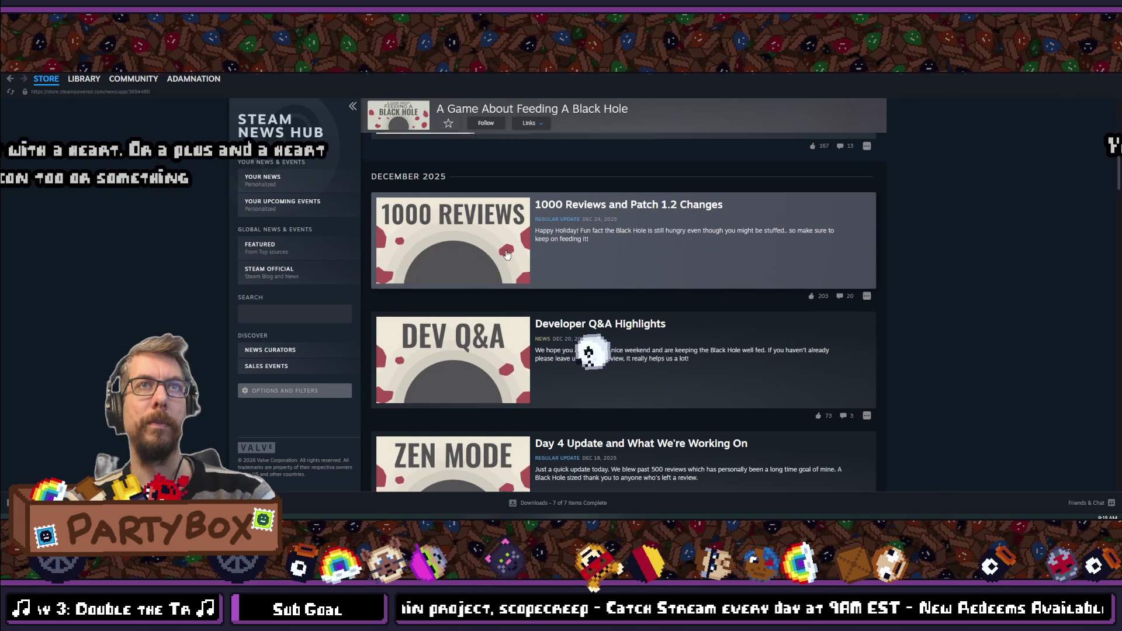
scroll(505, 256, up, 1)
scroll(540, 298, down, 5)
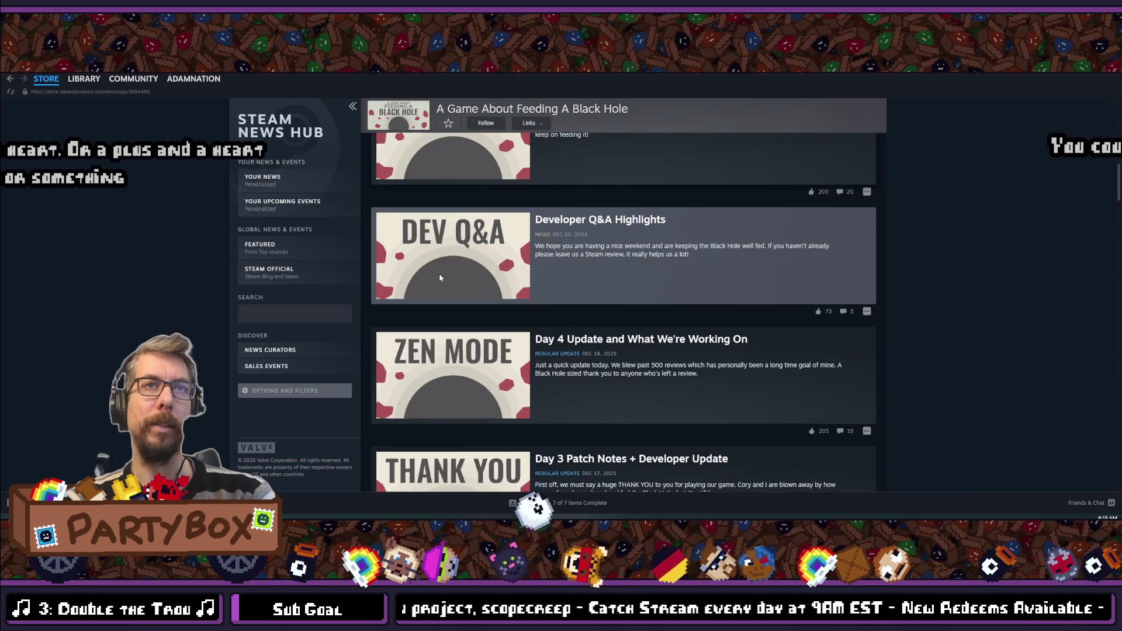
scroll(408, 209, down, 4)
scroll(408, 209, down, 4)
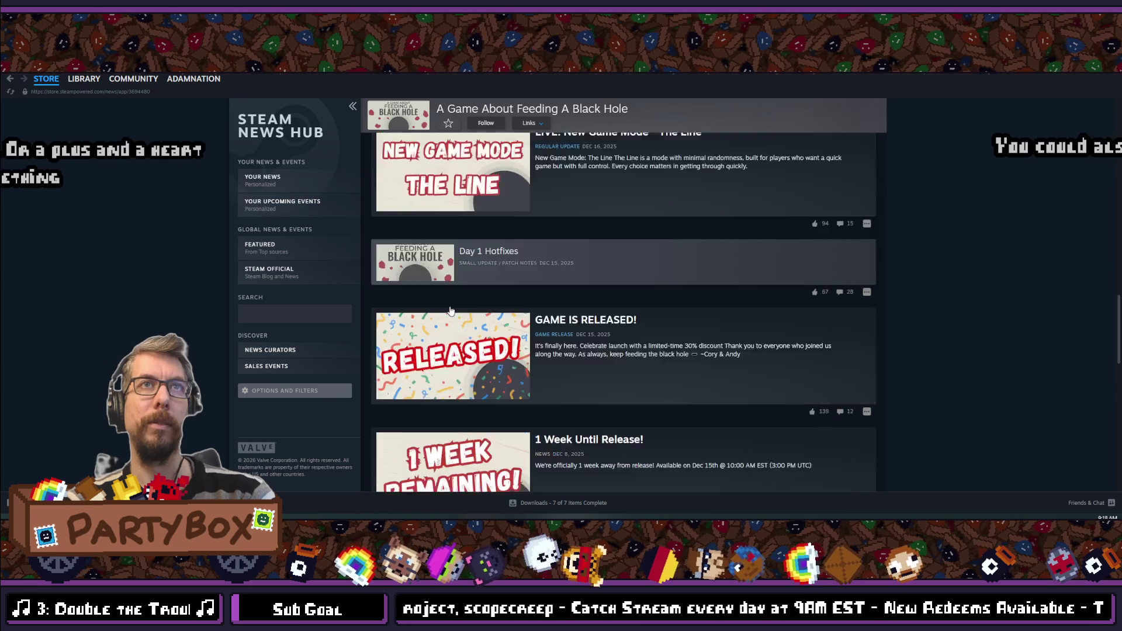
scroll(466, 316, down, 5)
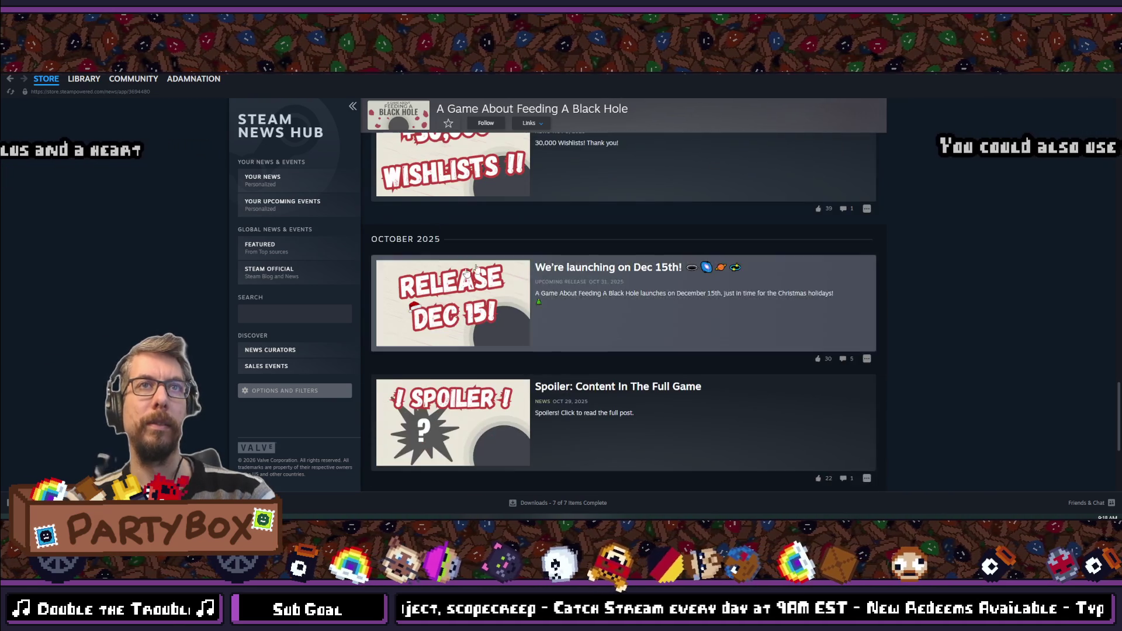
scroll(424, 222, up, 2)
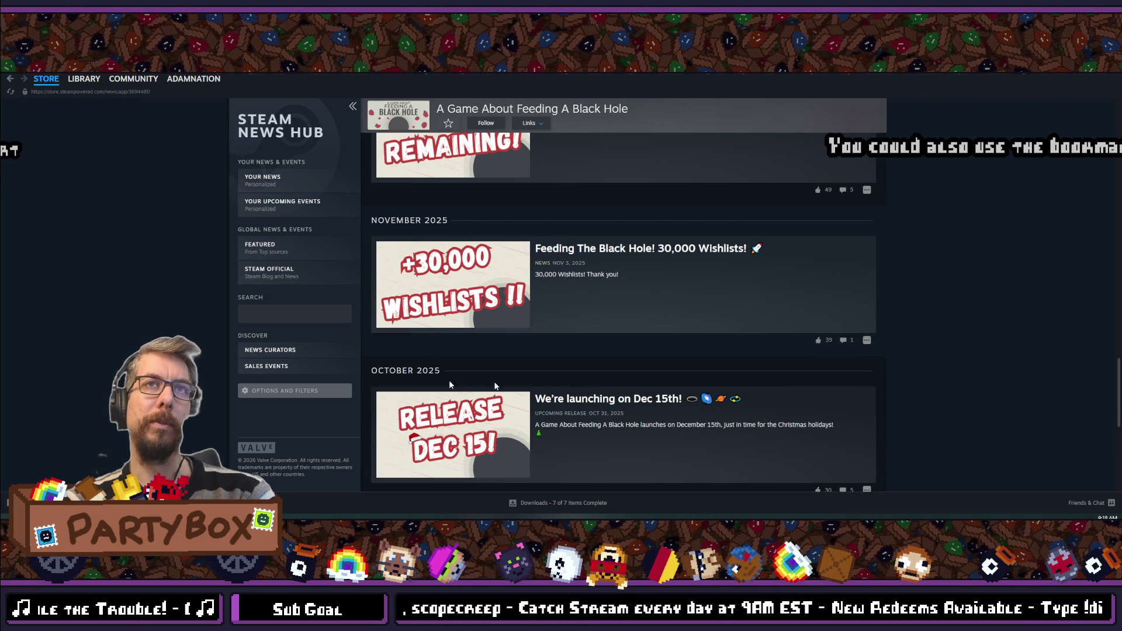
scroll(614, 286, down, 3)
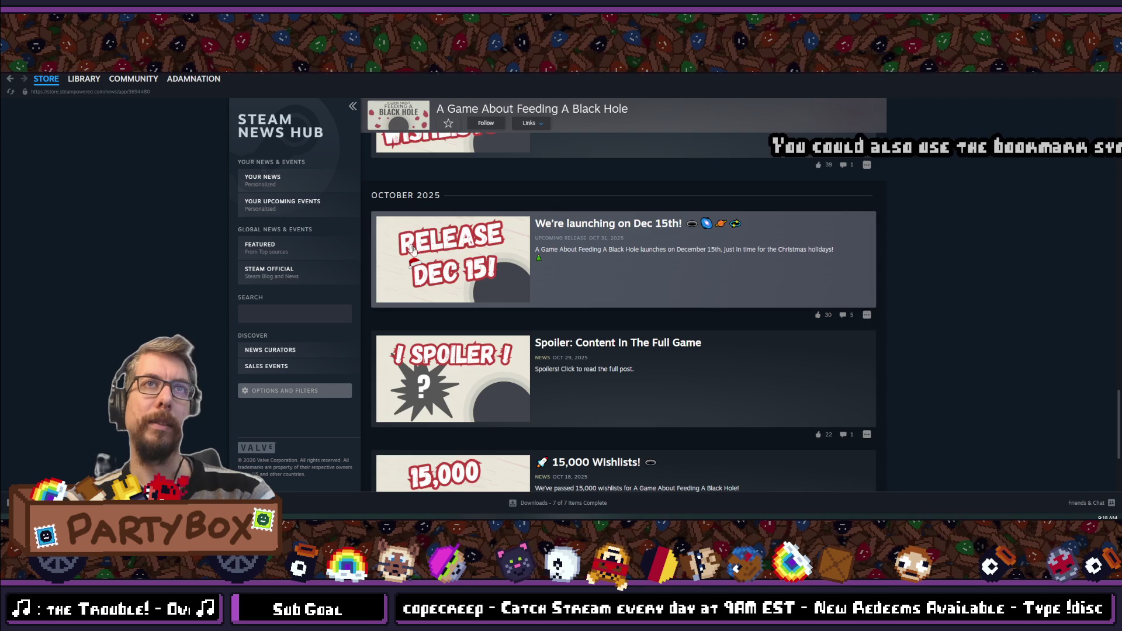
scroll(526, 274, down, 3)
scroll(418, 258, up, 4)
scroll(418, 257, up, 2)
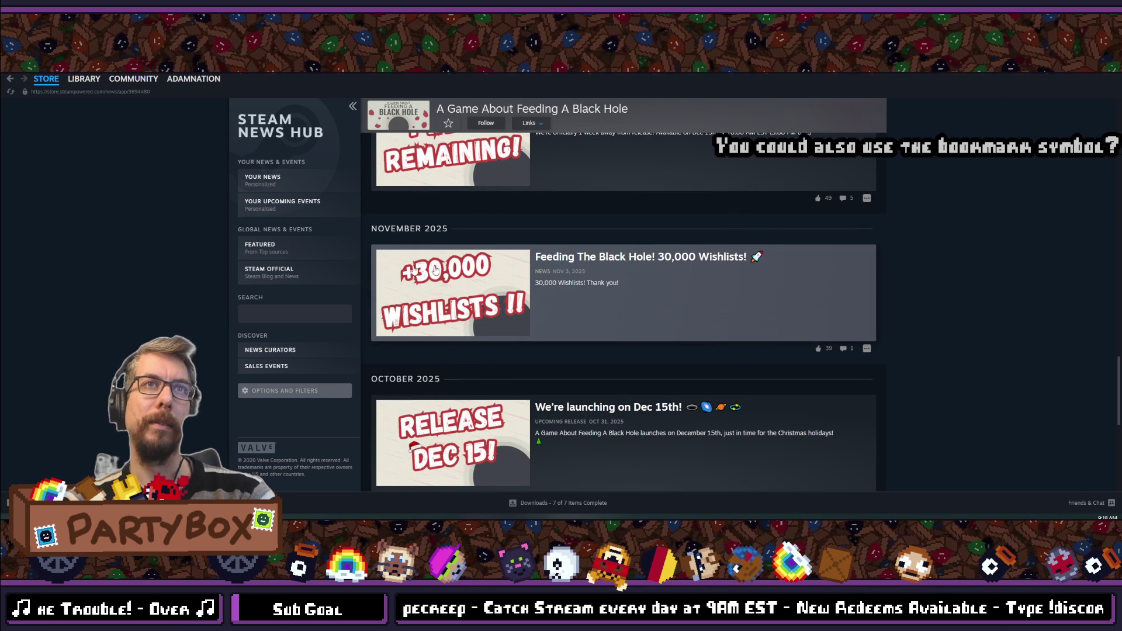
scroll(433, 351, up, 2)
scroll(438, 362, down, 3)
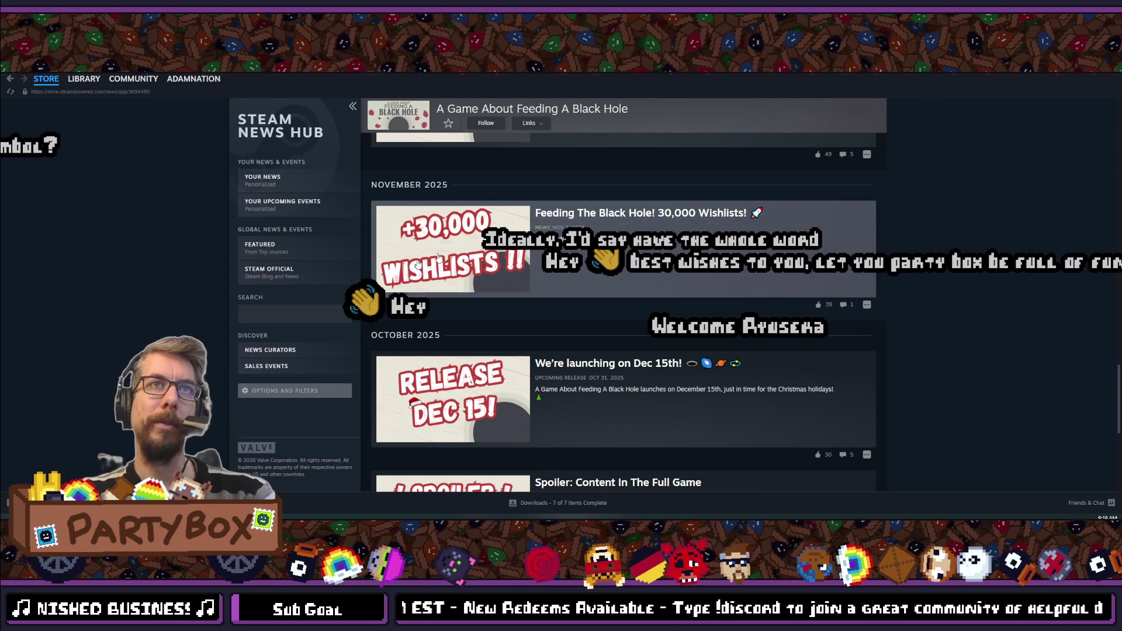
scroll(430, 289, up, 2)
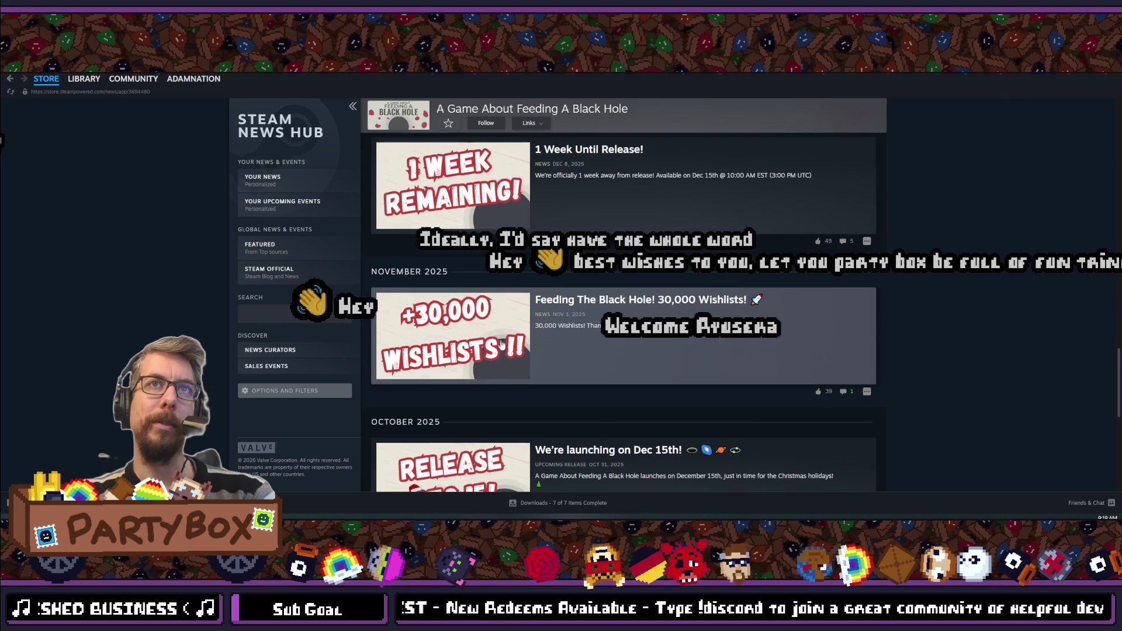
scroll(363, 321, down, 4)
scroll(426, 319, up, 3)
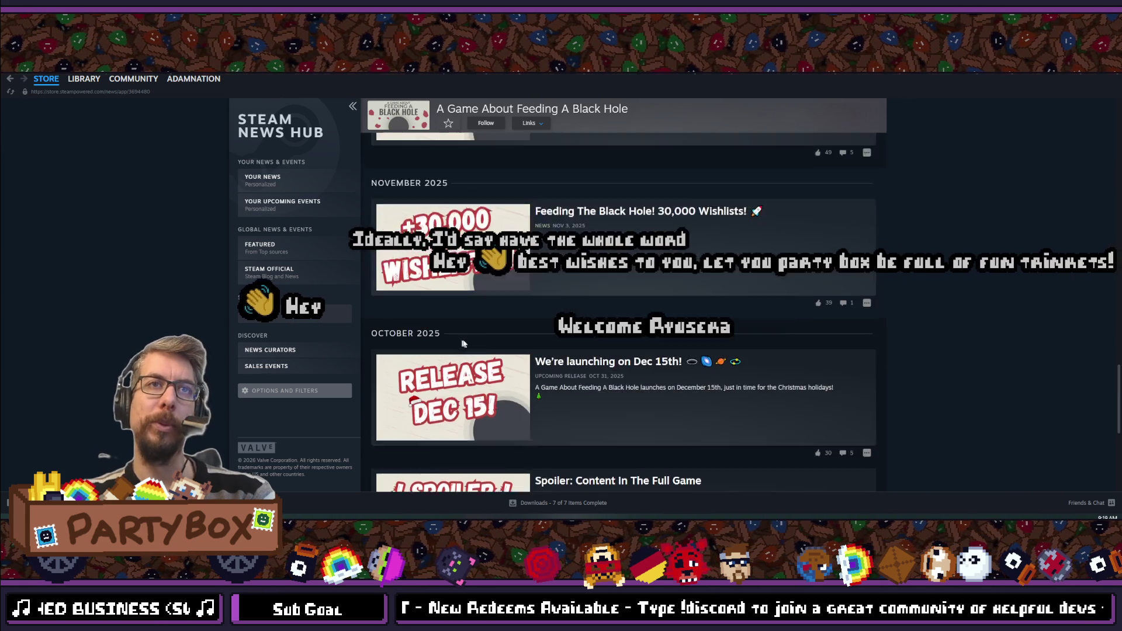
scroll(490, 316, down, 2)
scroll(490, 317, down, 3)
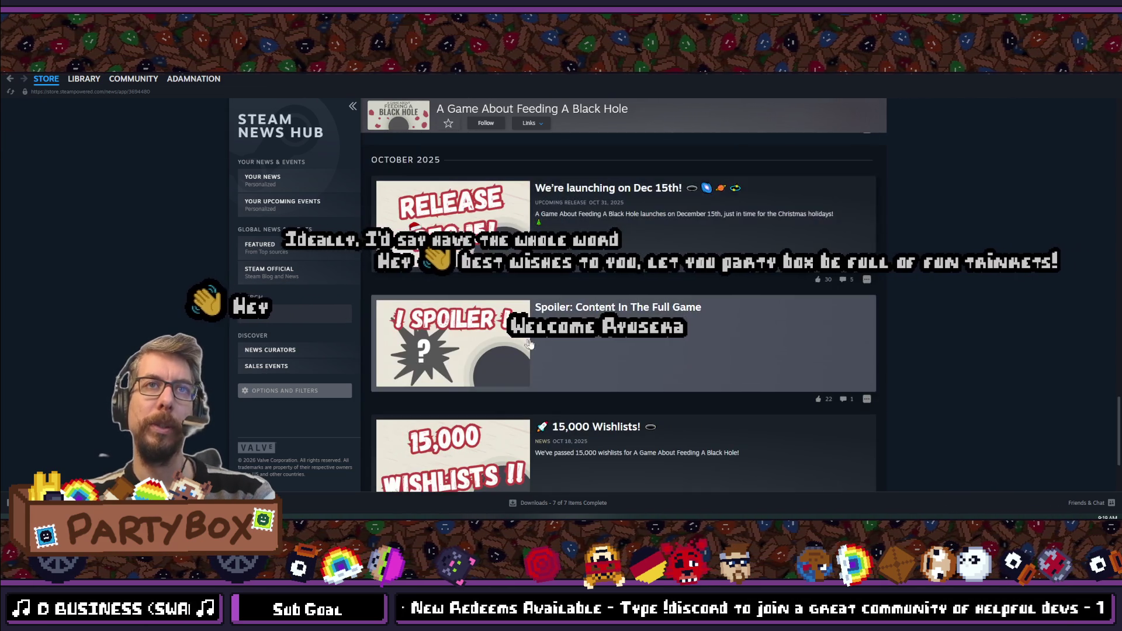
scroll(585, 357, down, 2)
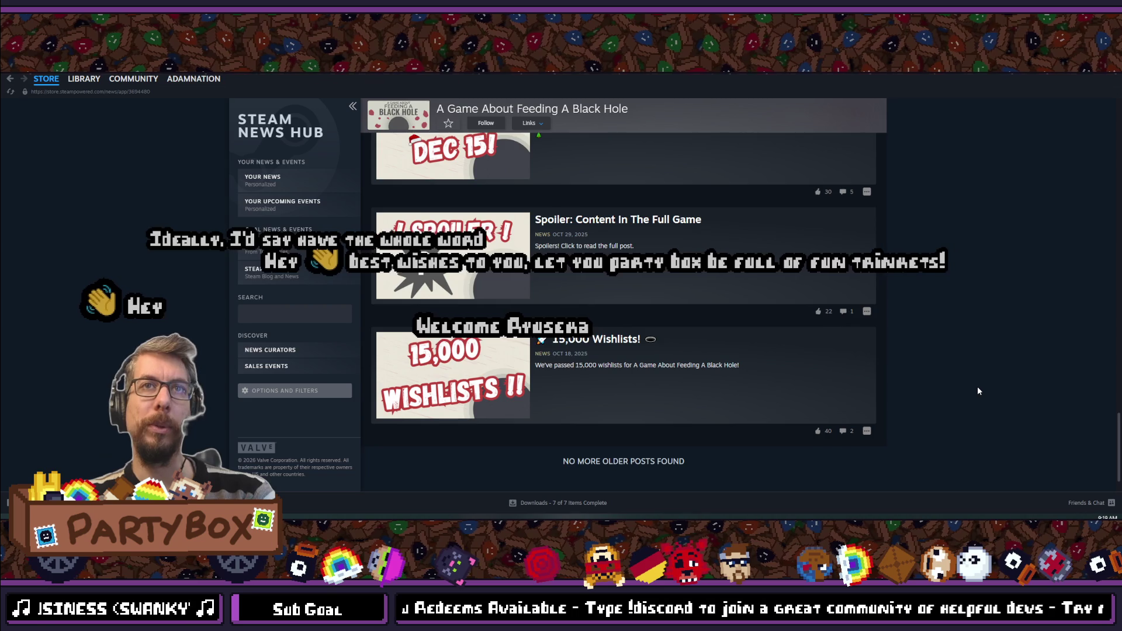
scroll(978, 388, down, 1)
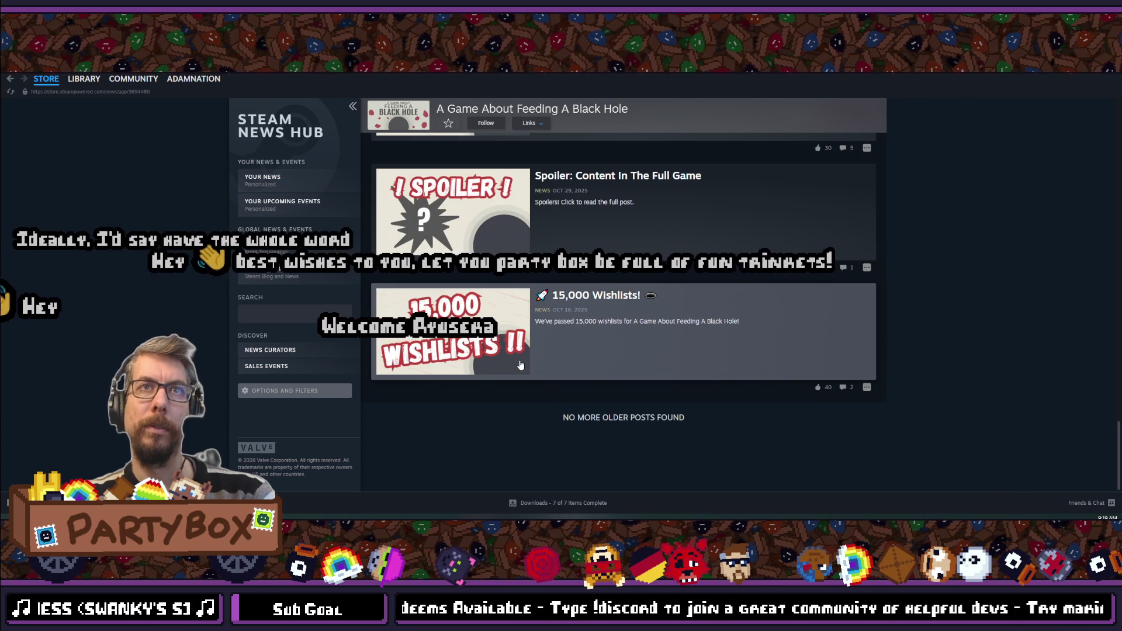
scroll(516, 274, up, 5)
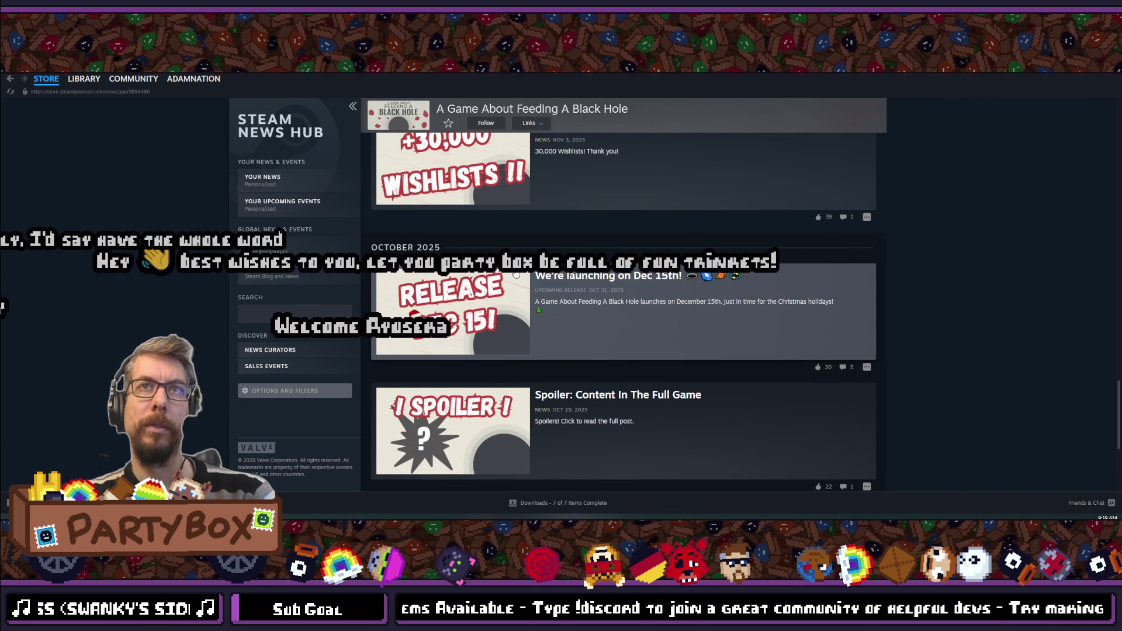
scroll(515, 275, up, 2)
scroll(506, 332, down, 7)
scroll(506, 331, up, 6)
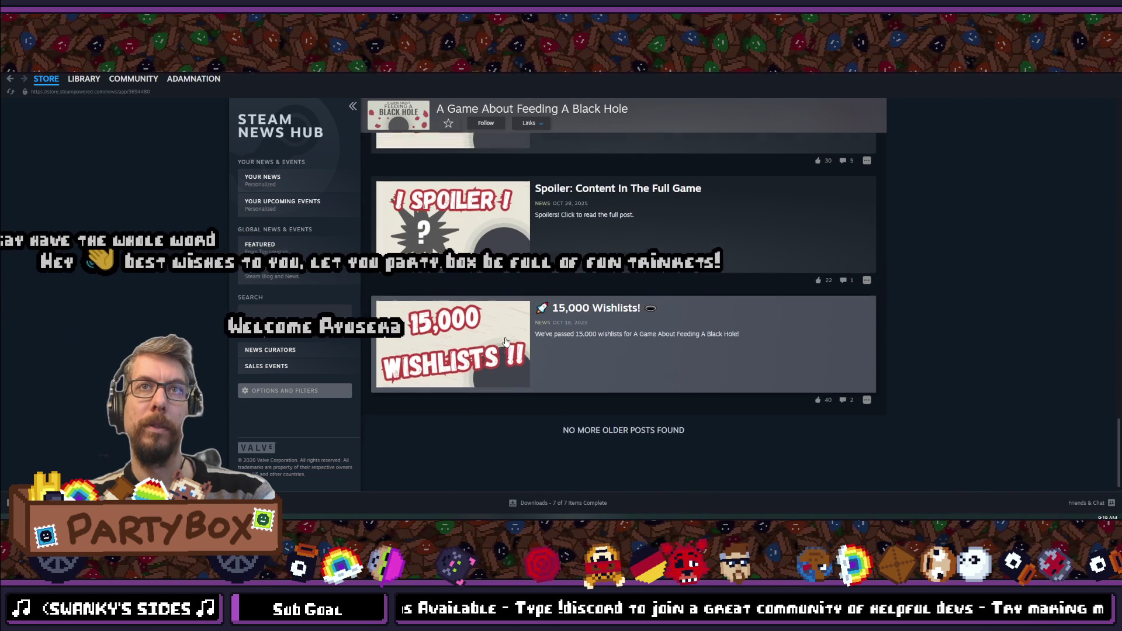
scroll(519, 458, down, 3)
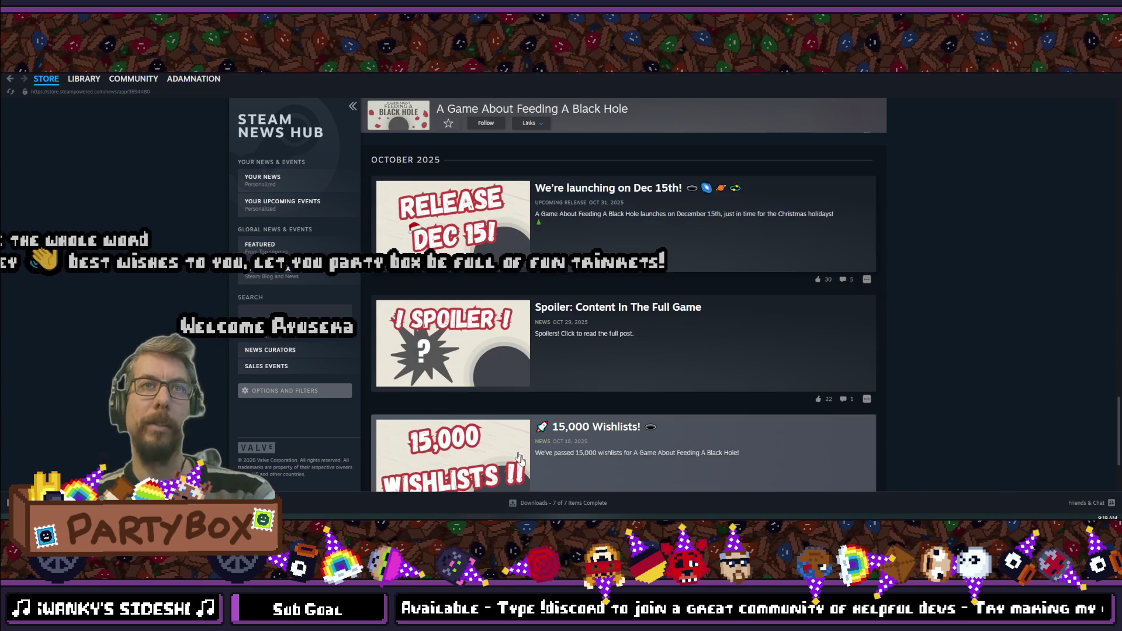
scroll(473, 458, up, 4)
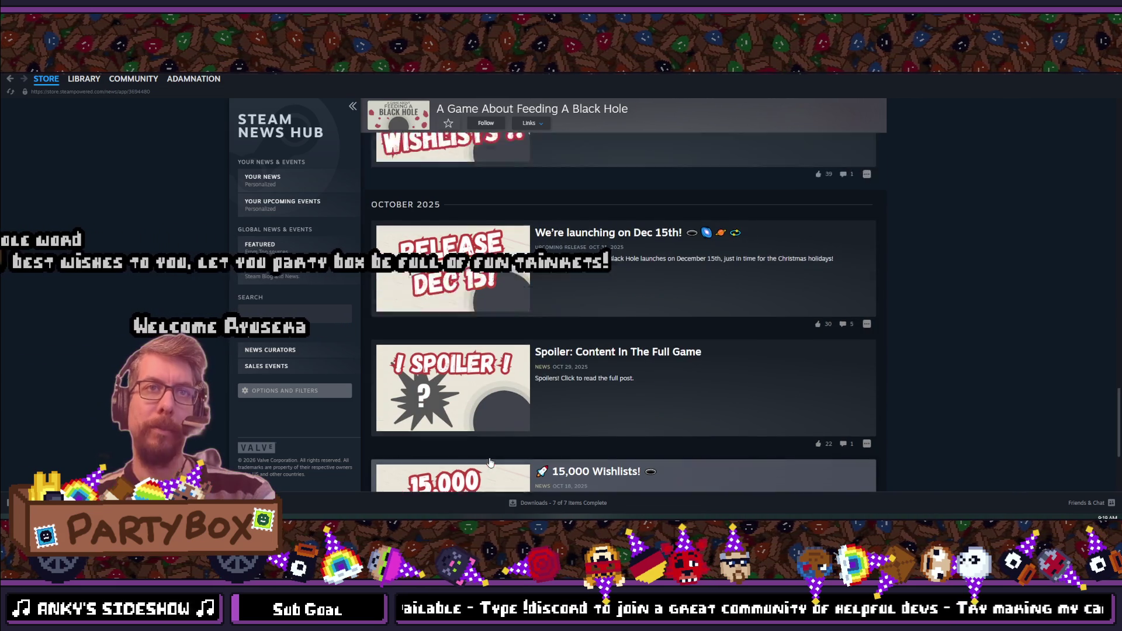
scroll(488, 284, down, 8)
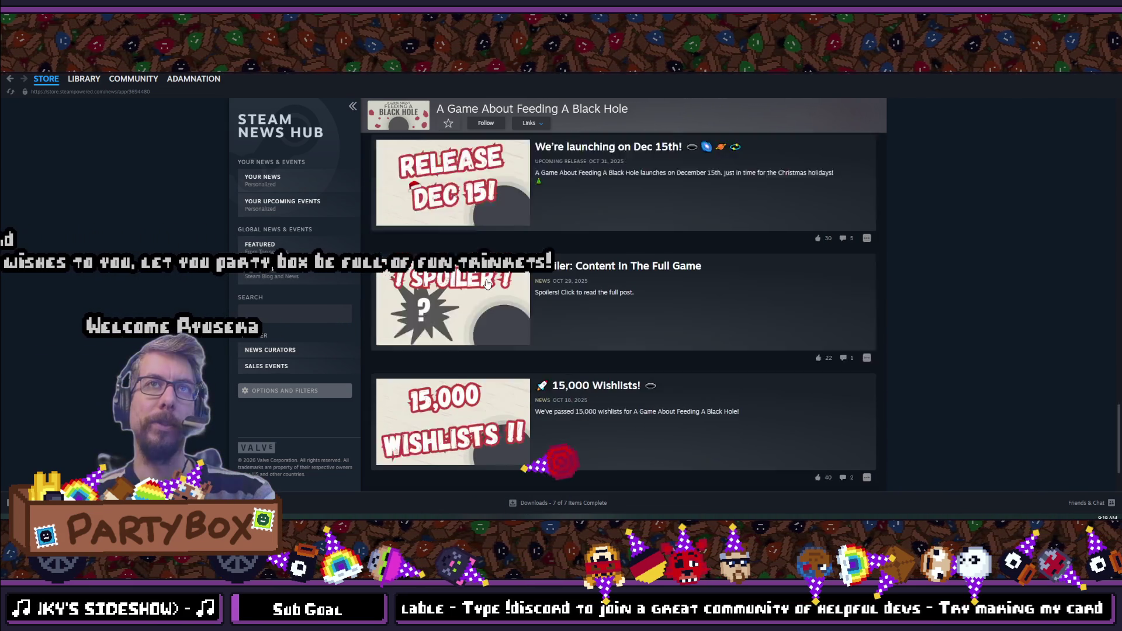
scroll(509, 292, up, 8)
scroll(508, 292, up, 4)
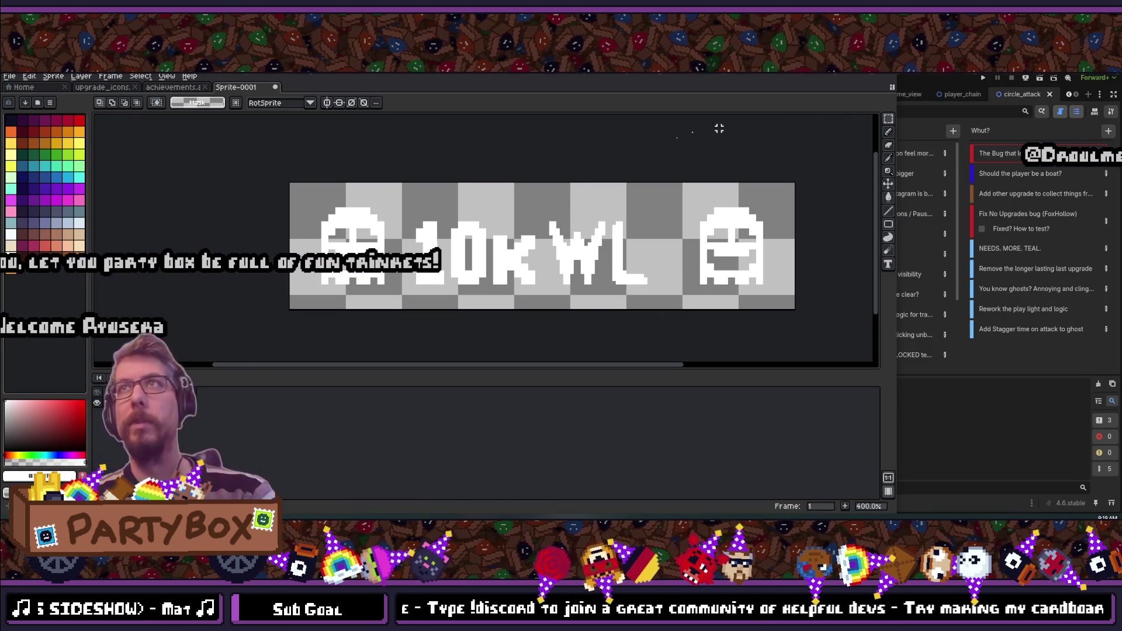
- Launch Krita from Windows search by typing 'krita'
scroll(554, 229, down, 4)
scroll(539, 225, up, 5)
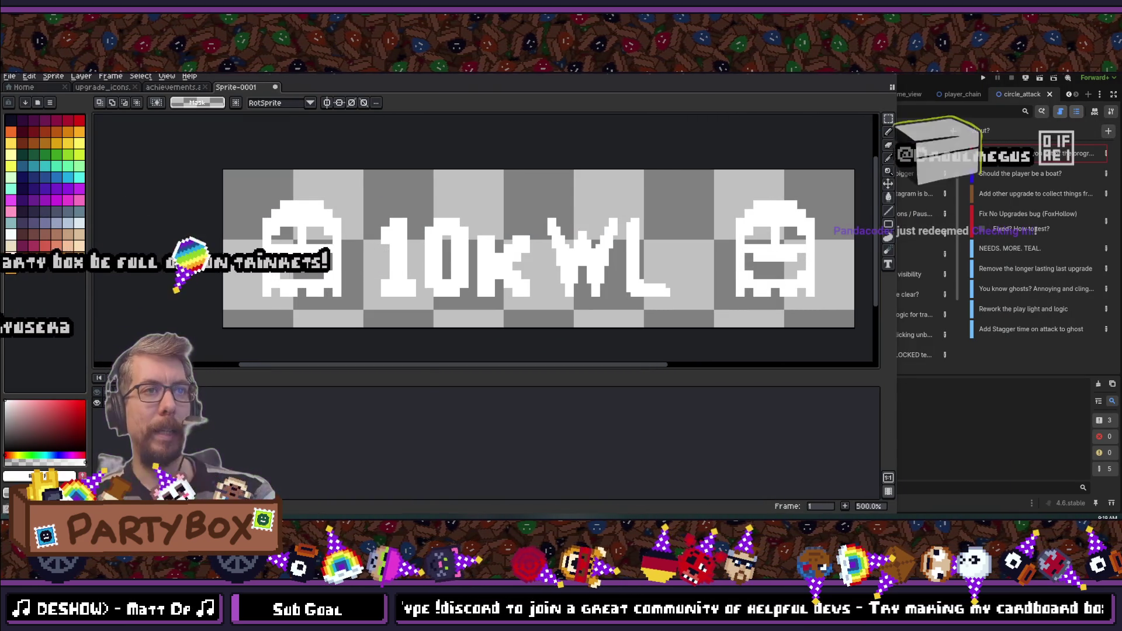
key(super)
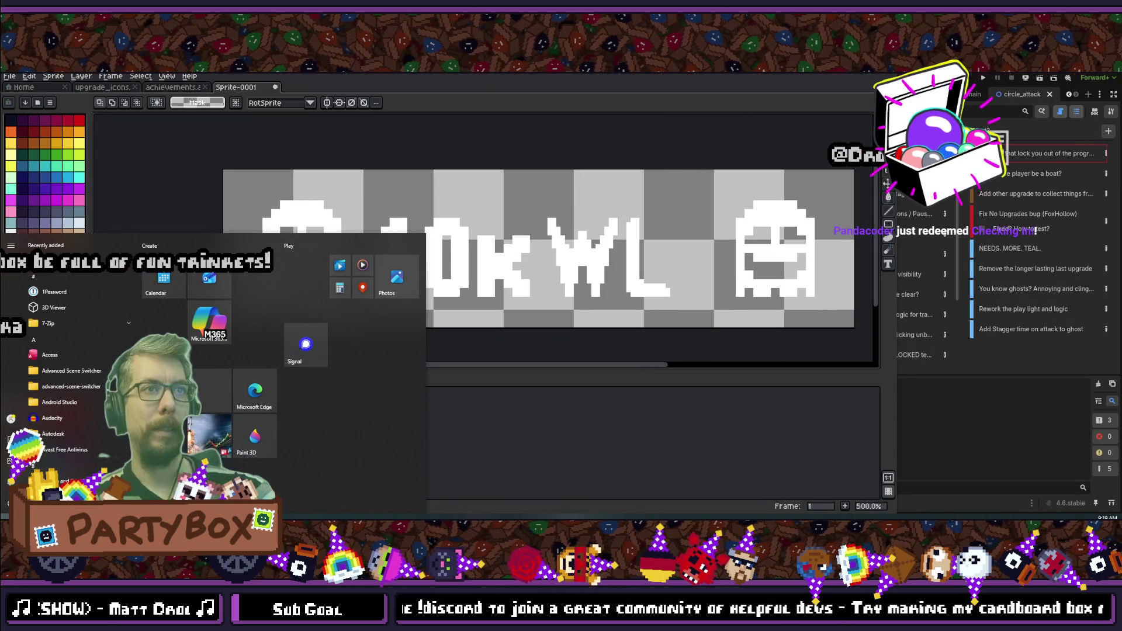
text(krita)
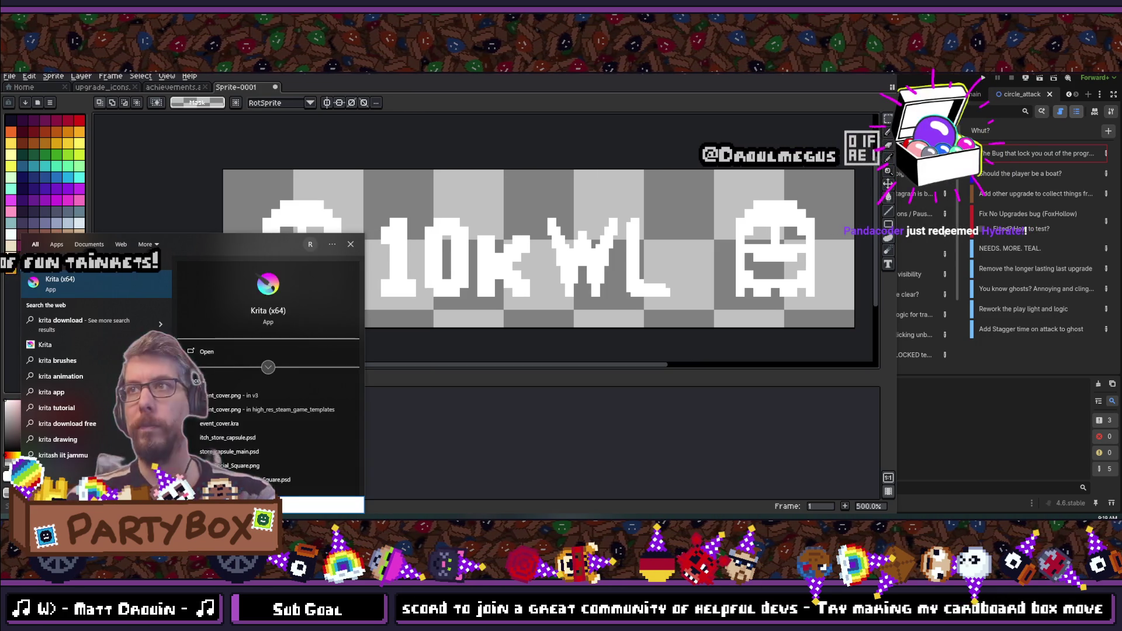
key(Return)
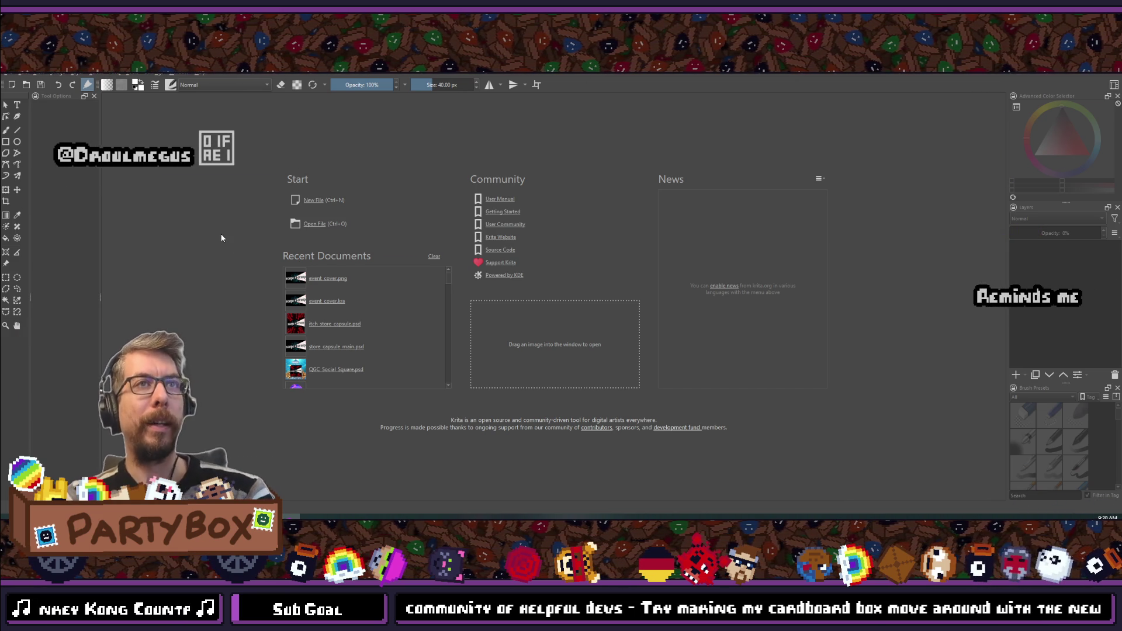
click(327, 301)
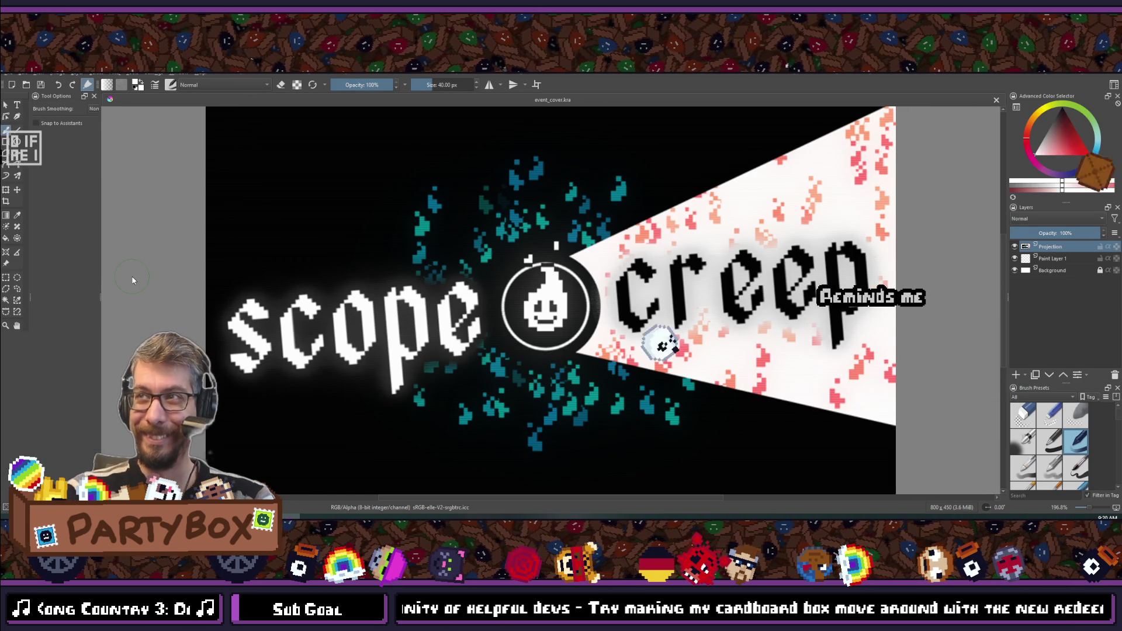
scroll(374, 230, down, 8)
scroll(375, 232, up, 6)
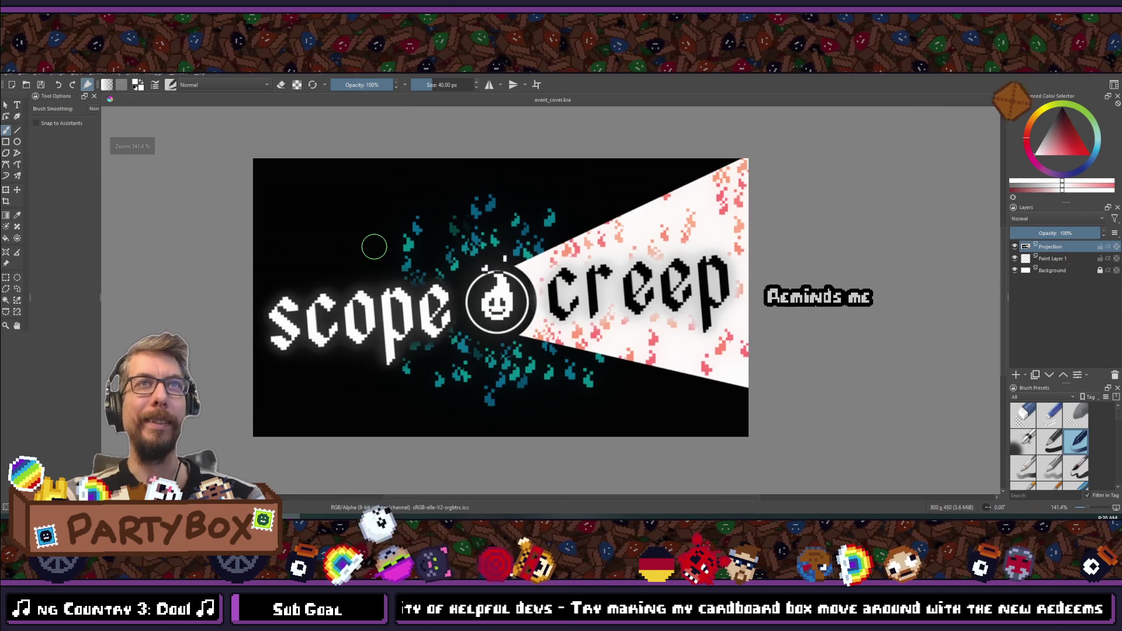
scroll(373, 246, down, 4)
scroll(363, 233, up, 4)
scroll(371, 275, down, 1)
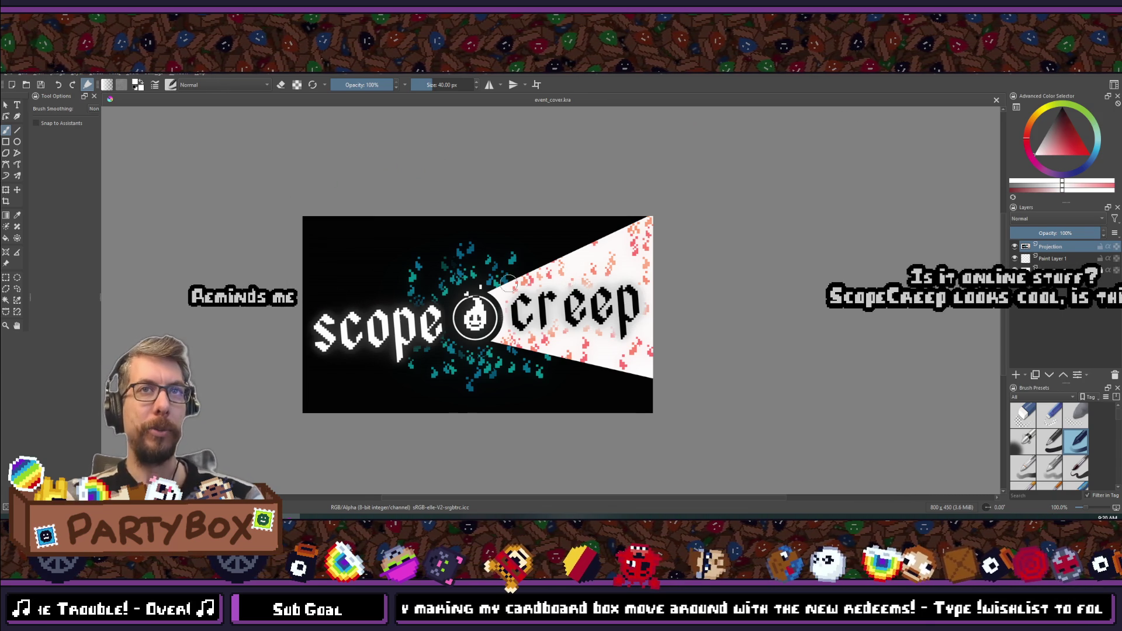
scroll(508, 282, down, 3)
scroll(375, 239, up, 5)
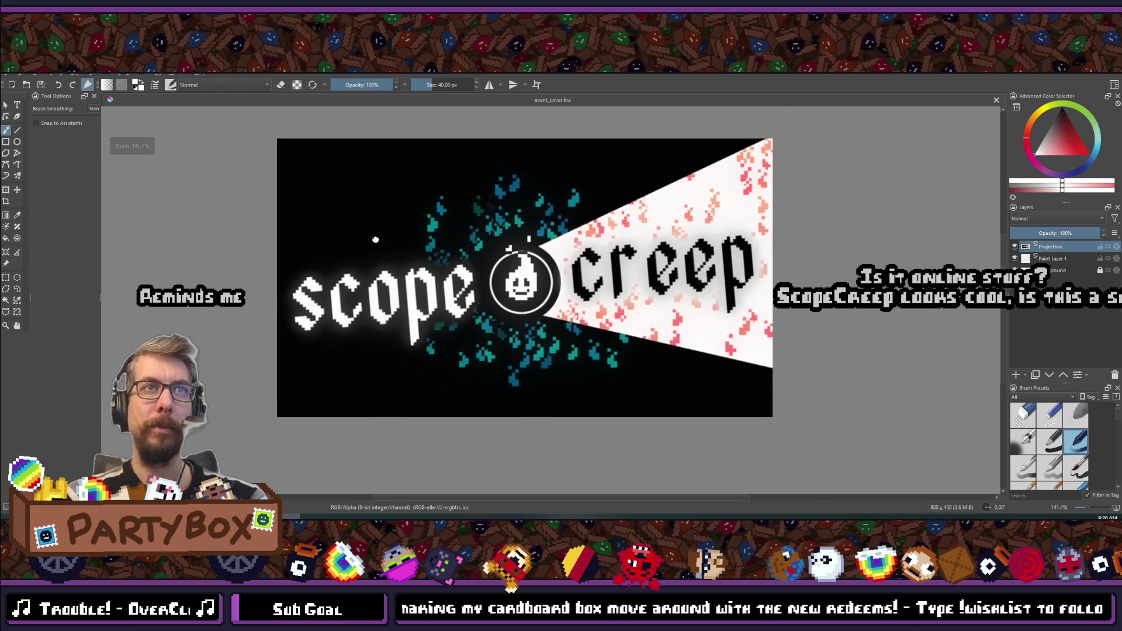
scroll(375, 240, down, 4)
scroll(397, 330, up, 4)
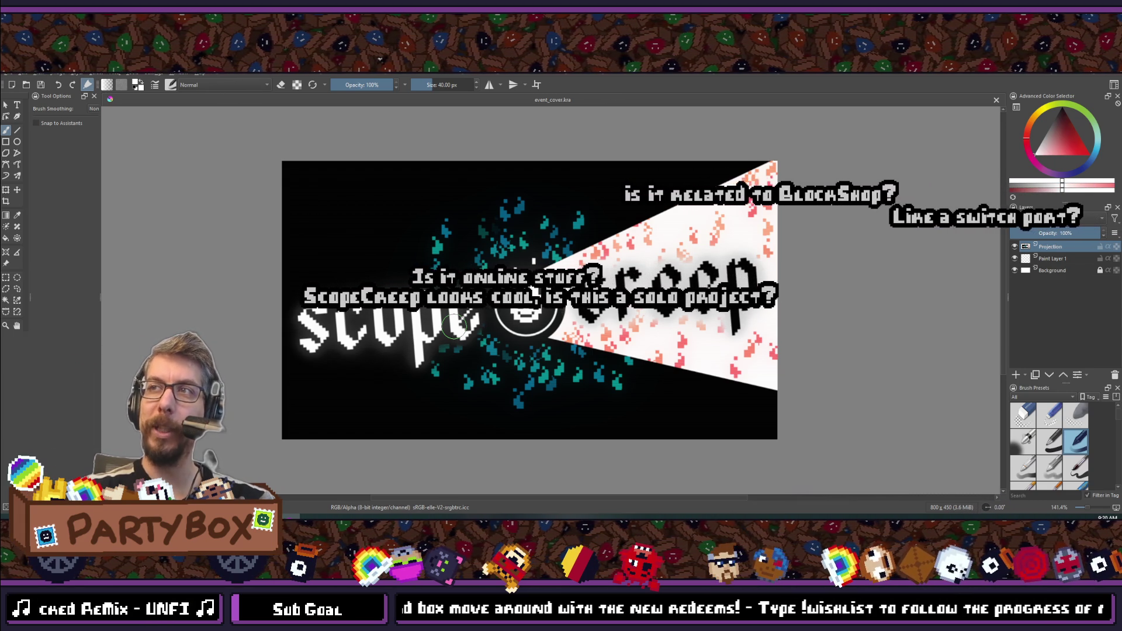
scroll(512, 300, down, 3)
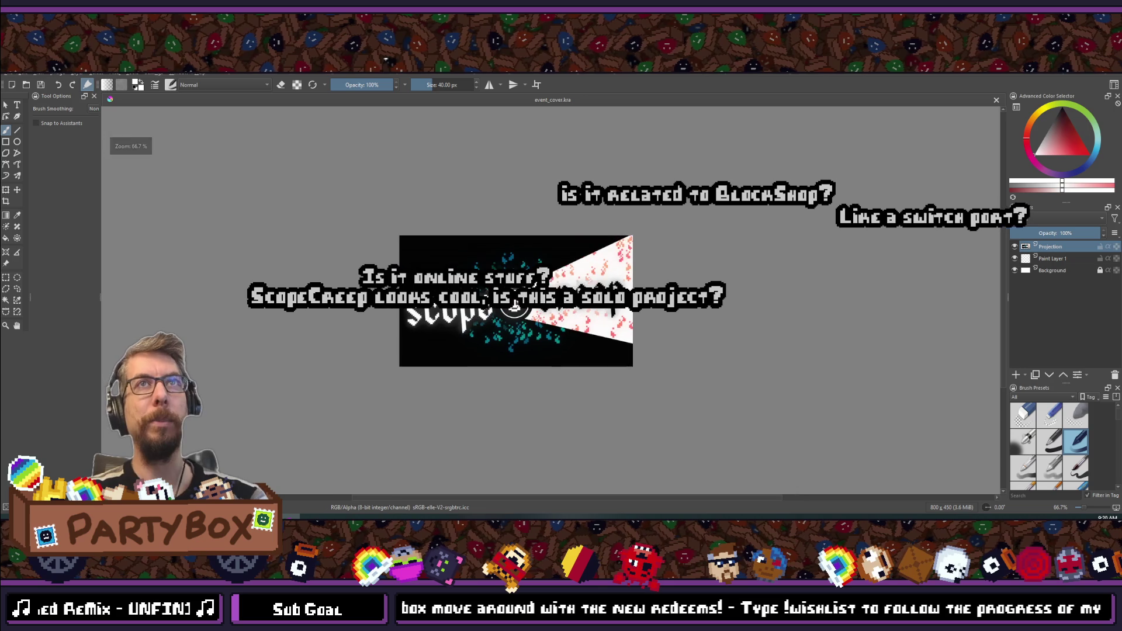
click(12, 75)
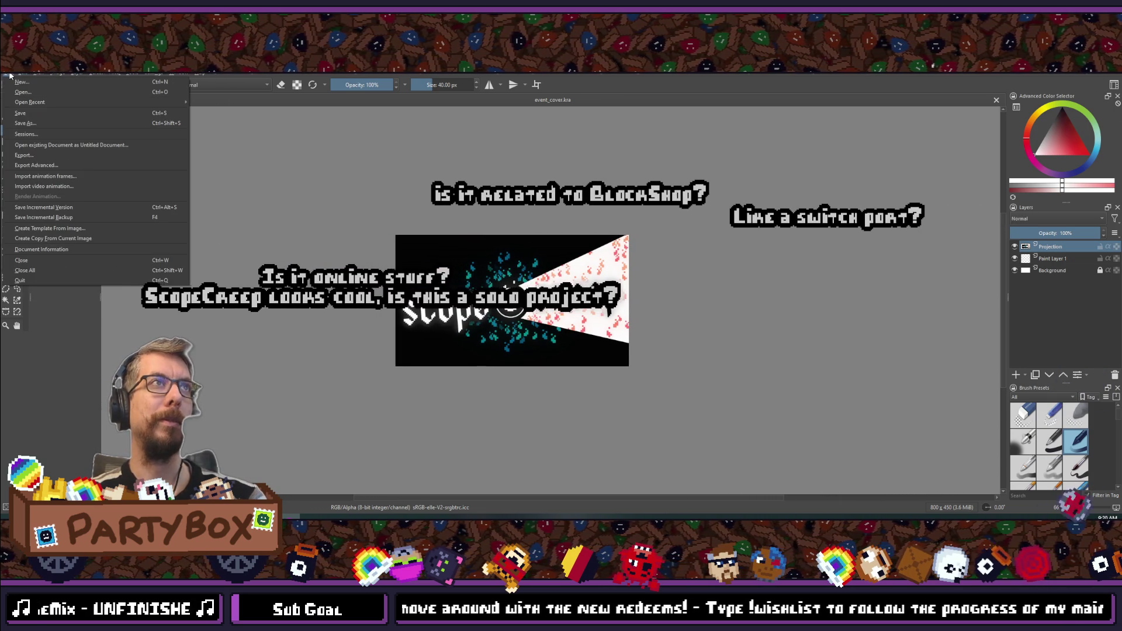
key(Escape)
scroll(432, 242, up, 2)
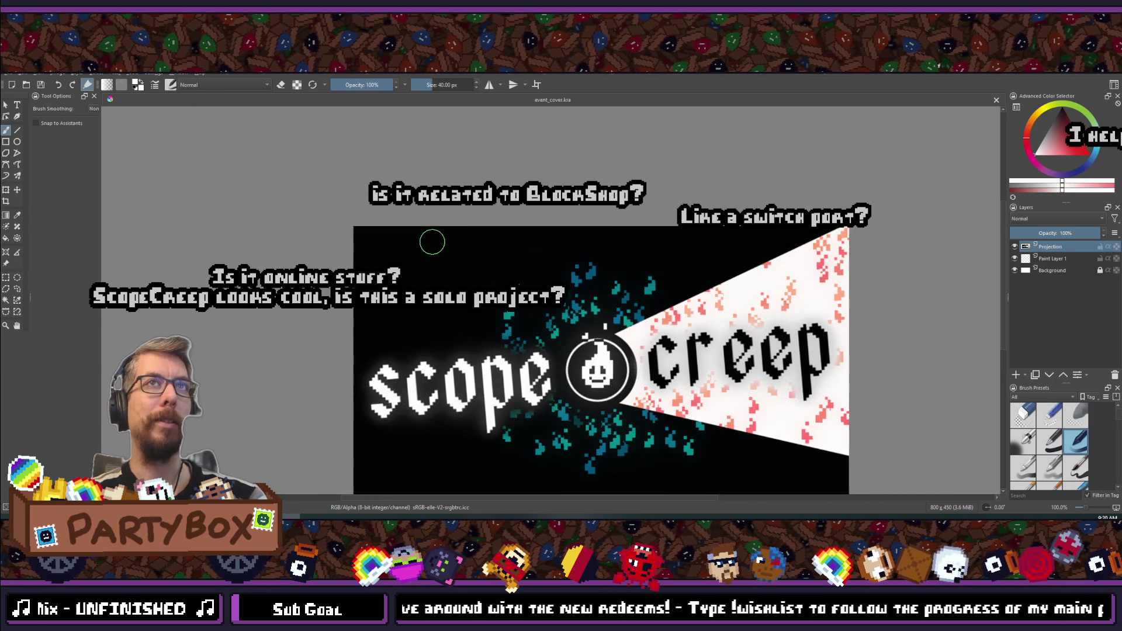
scroll(447, 234, down, 3)
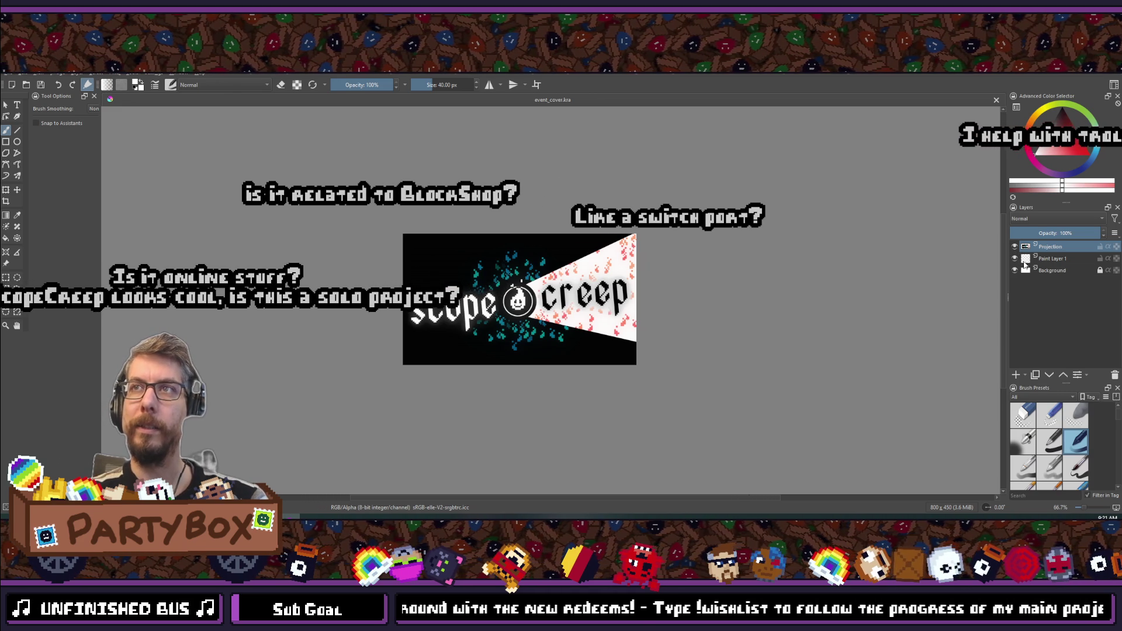
click(1015, 258)
click(1015, 258)
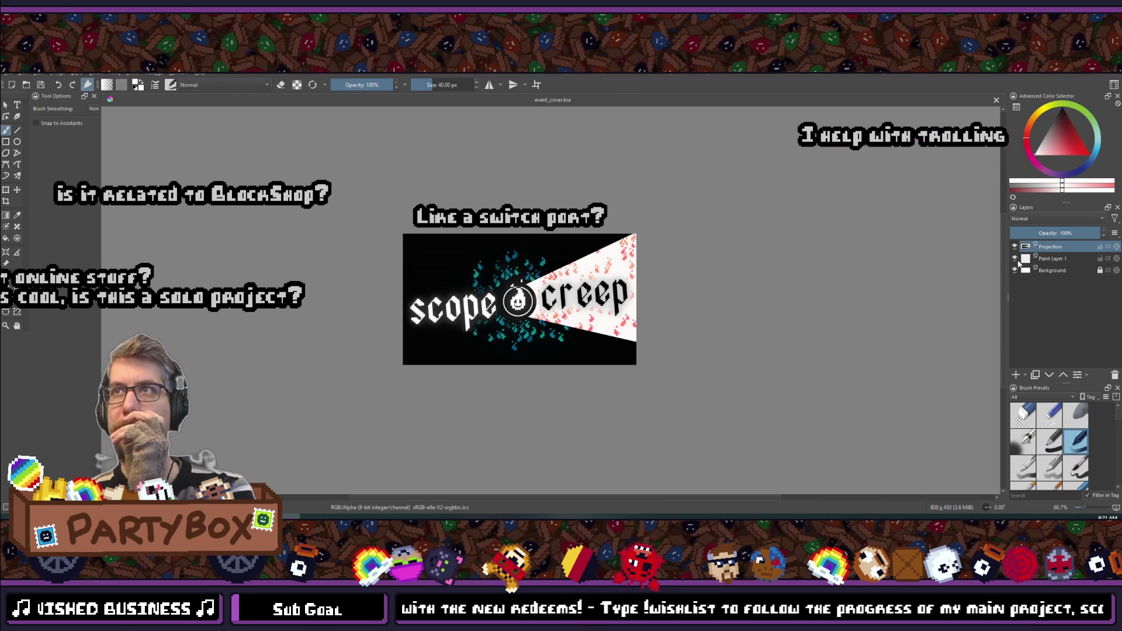
click(1049, 258)
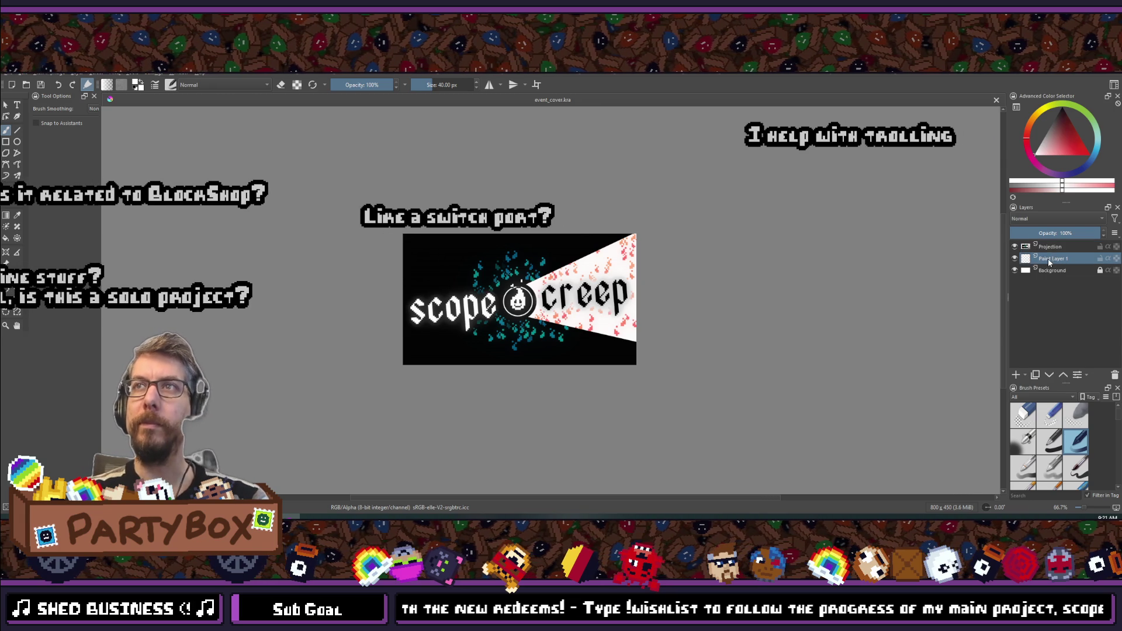
click(1049, 259)
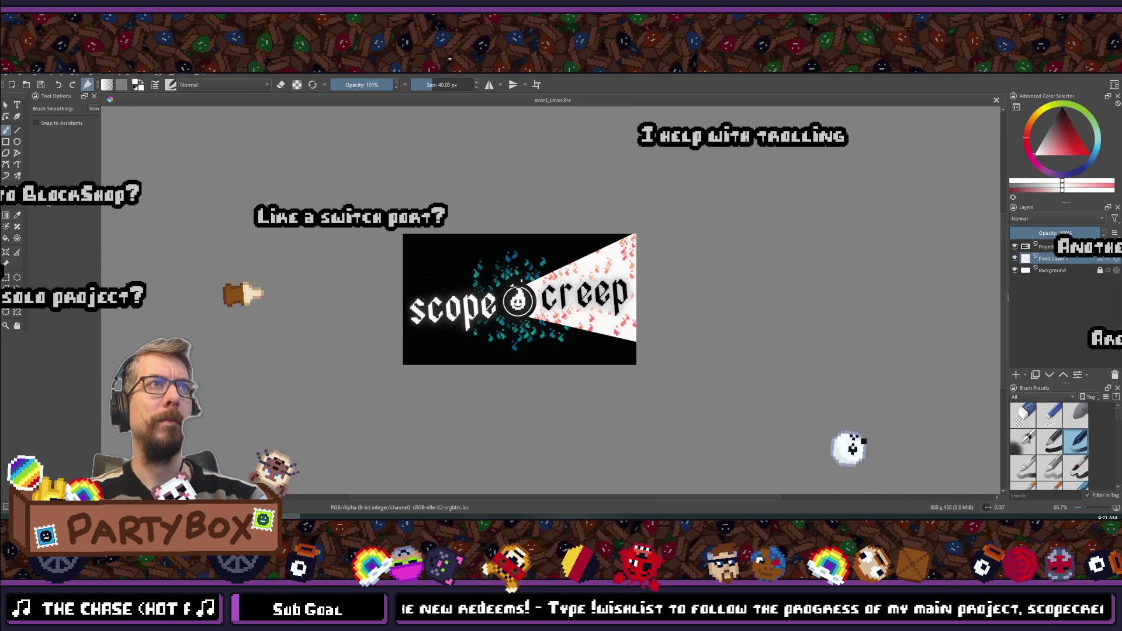
- Draw a 580 by 310 px rectangle over the cover, then return to the brush
click(6, 141)
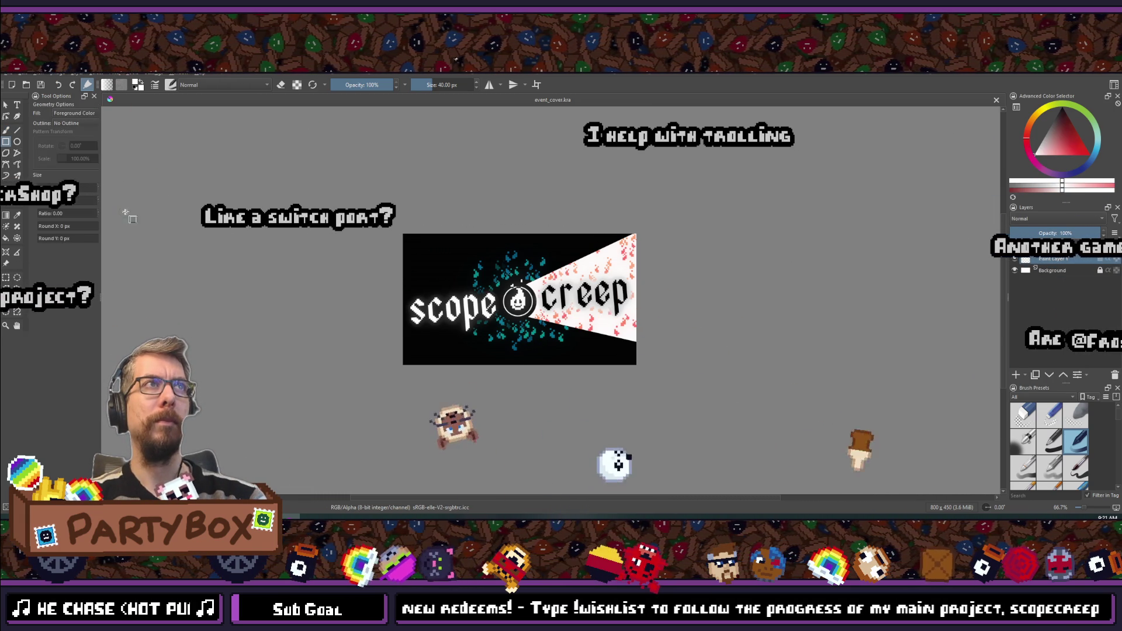
drag(454, 327, 689, 446)
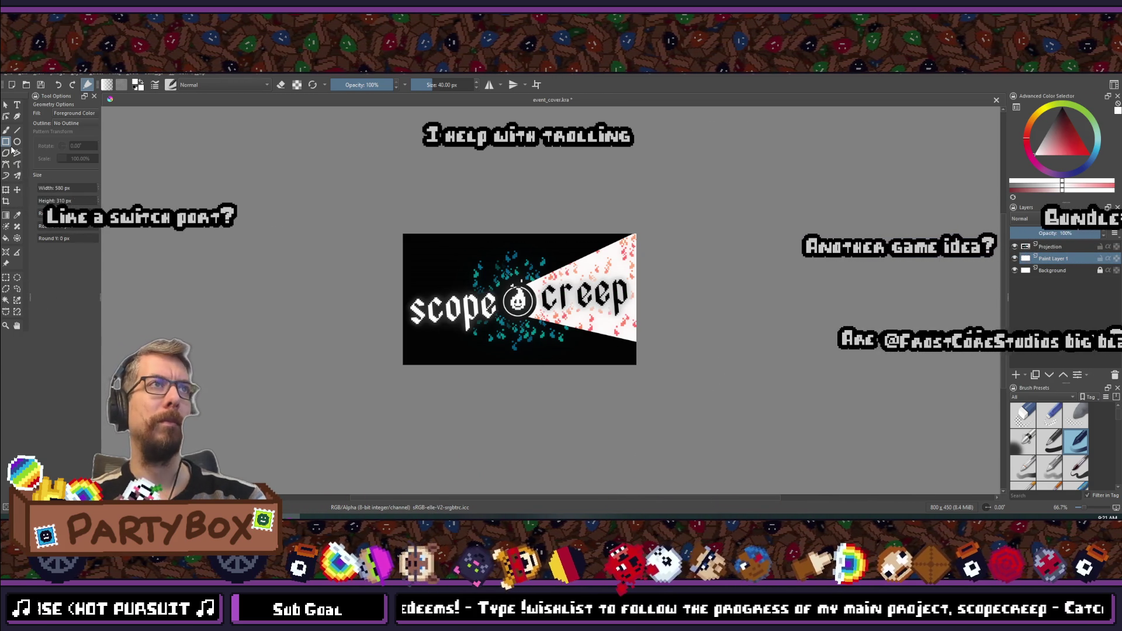
click(6, 130)
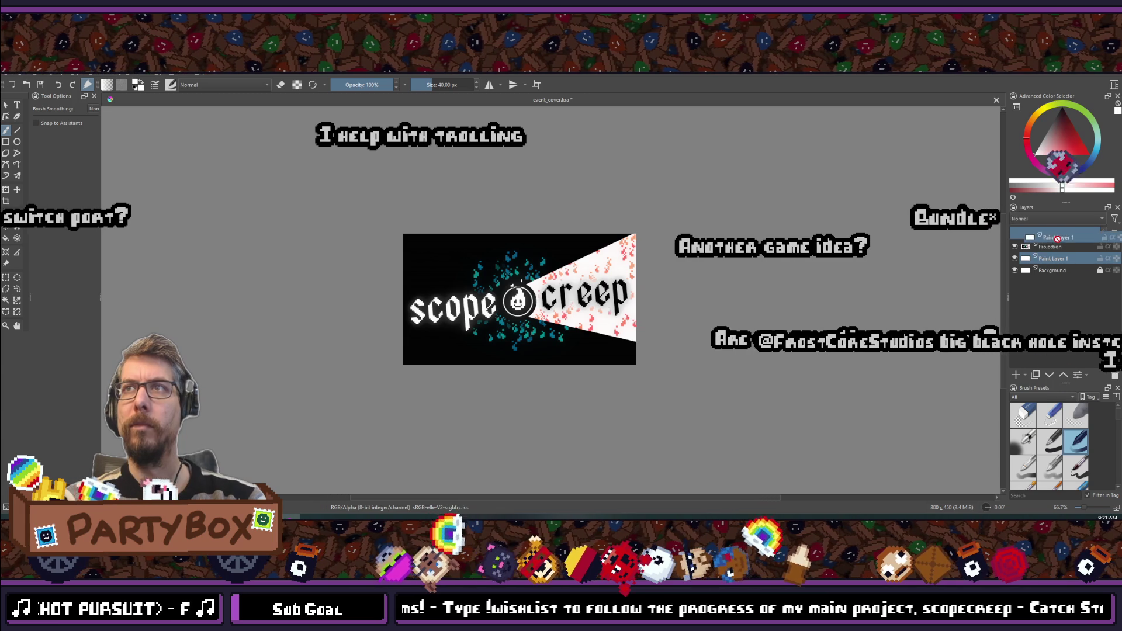
- Move Paint Layer 1 above Projection, check its visibility, and clear its contents
drag(1032, 257, 1057, 247)
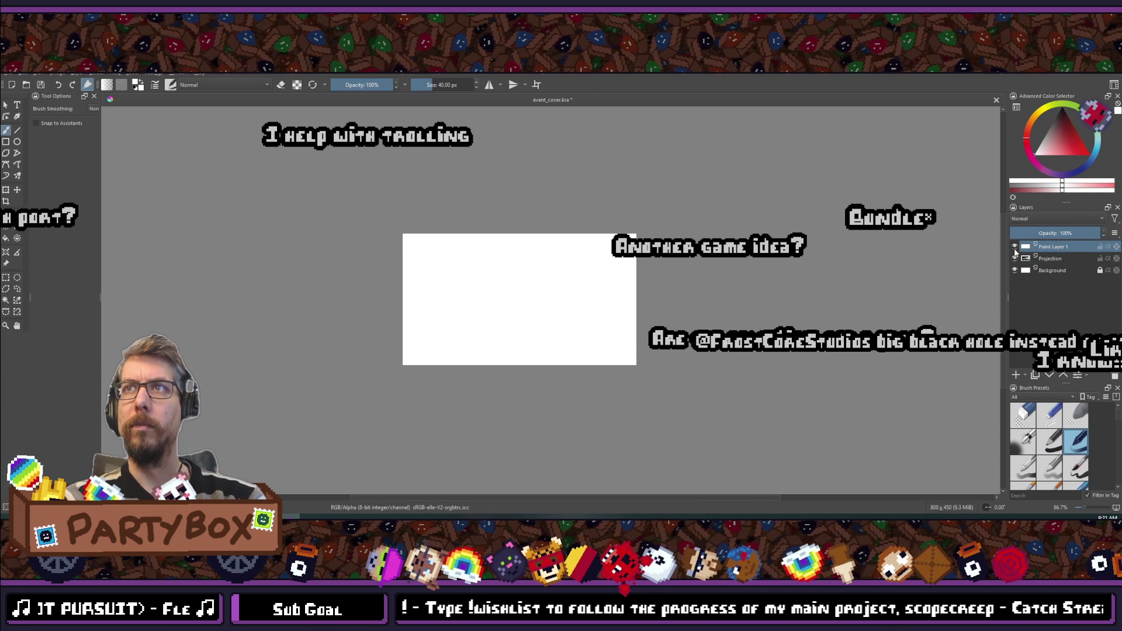
click(1015, 246)
click(1014, 246)
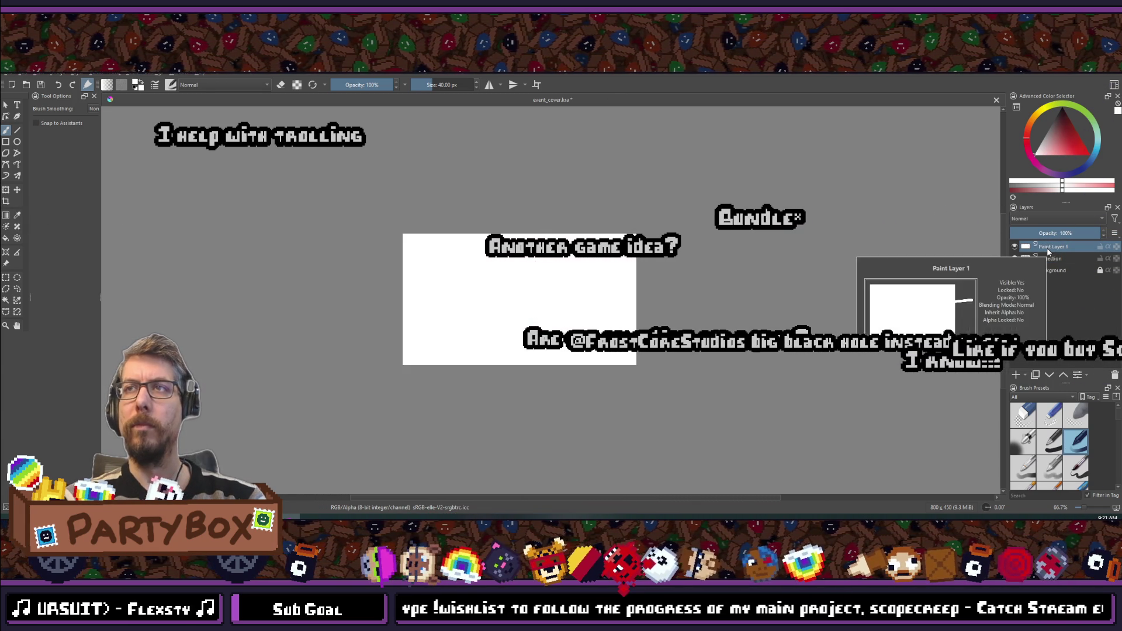
key(Delete)
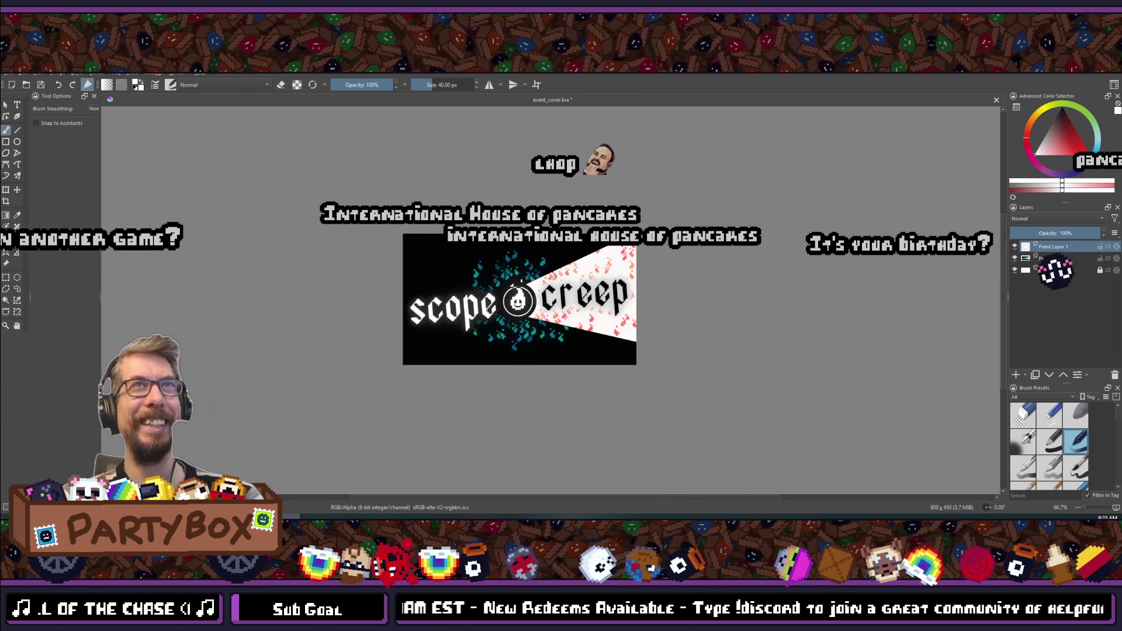
scroll(462, 321, up, 3)
scroll(492, 298, down, 3)
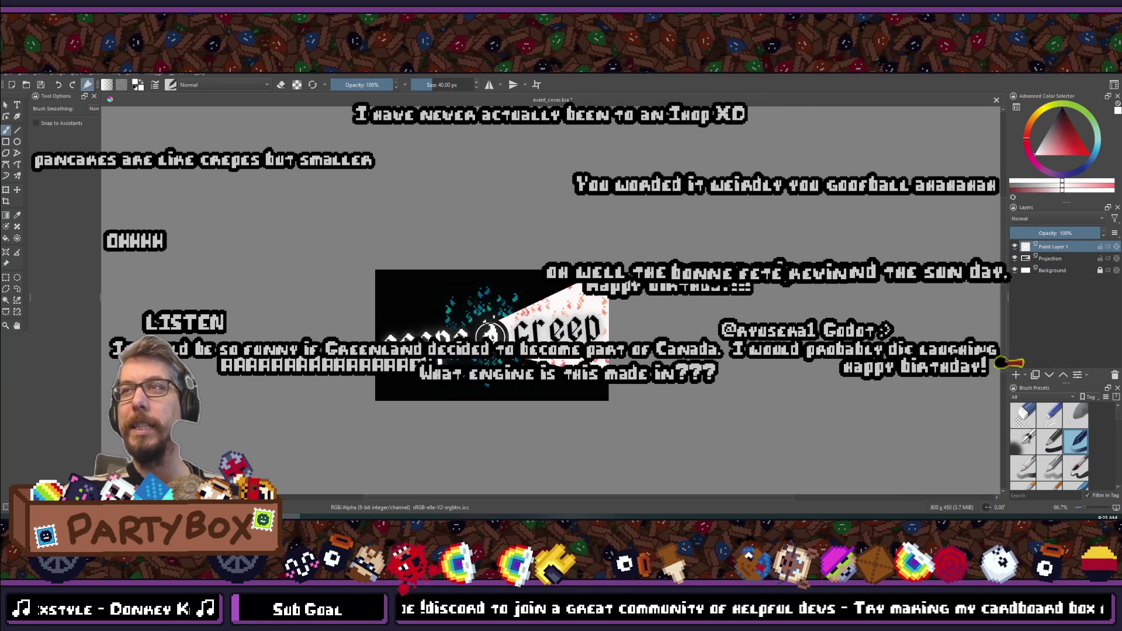
key(alt+Tab)
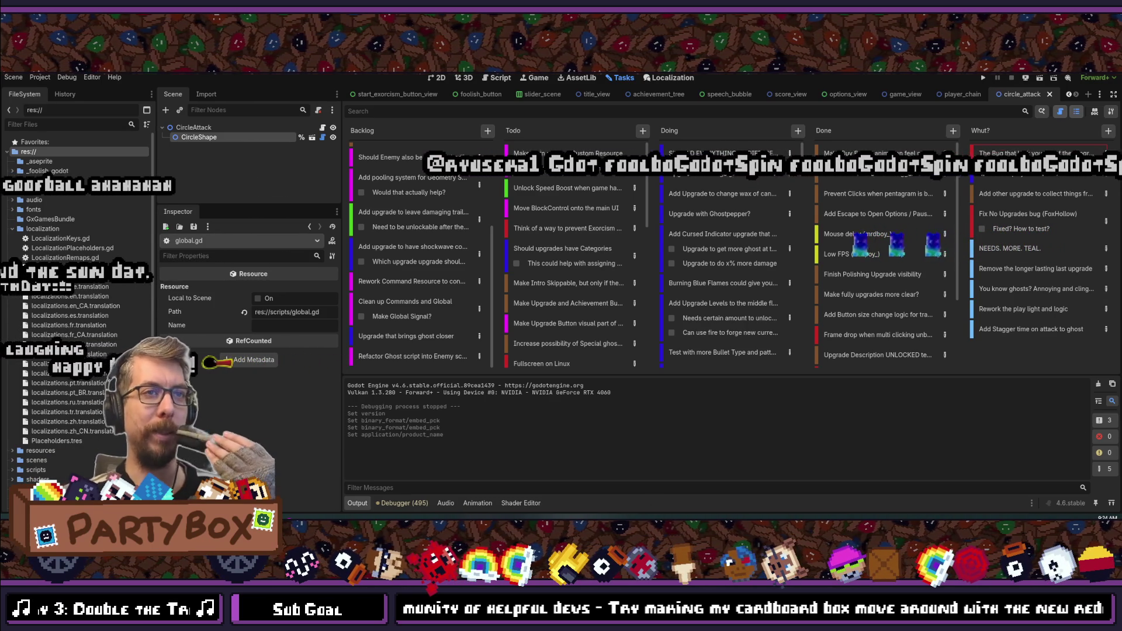
key(alt+Tab)
key(alt+Tab)
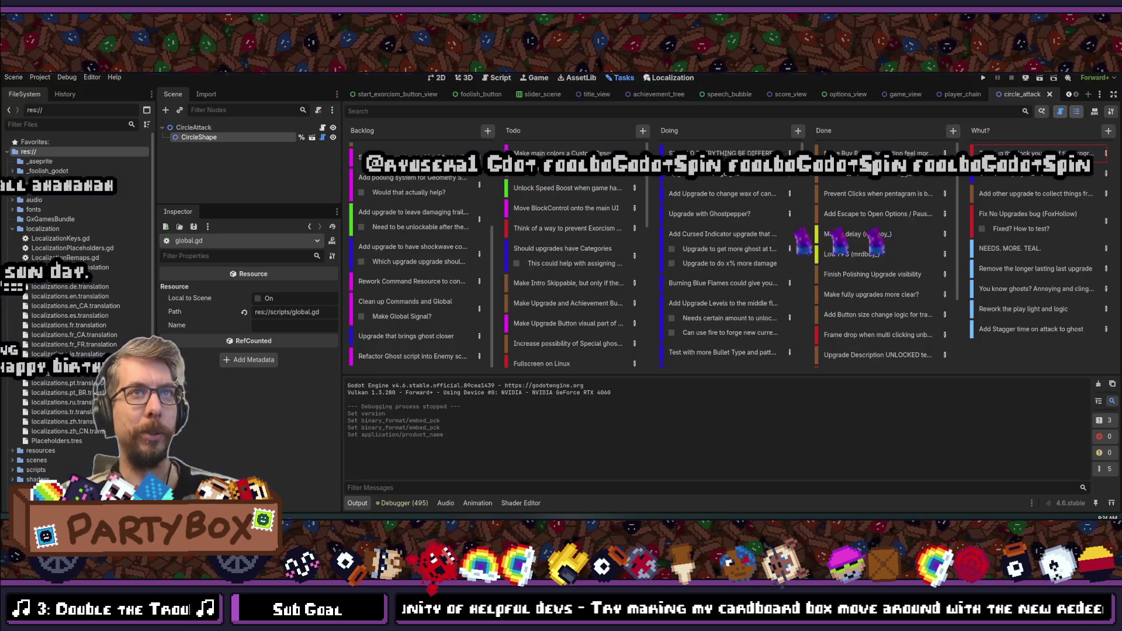
key(alt+Tab)
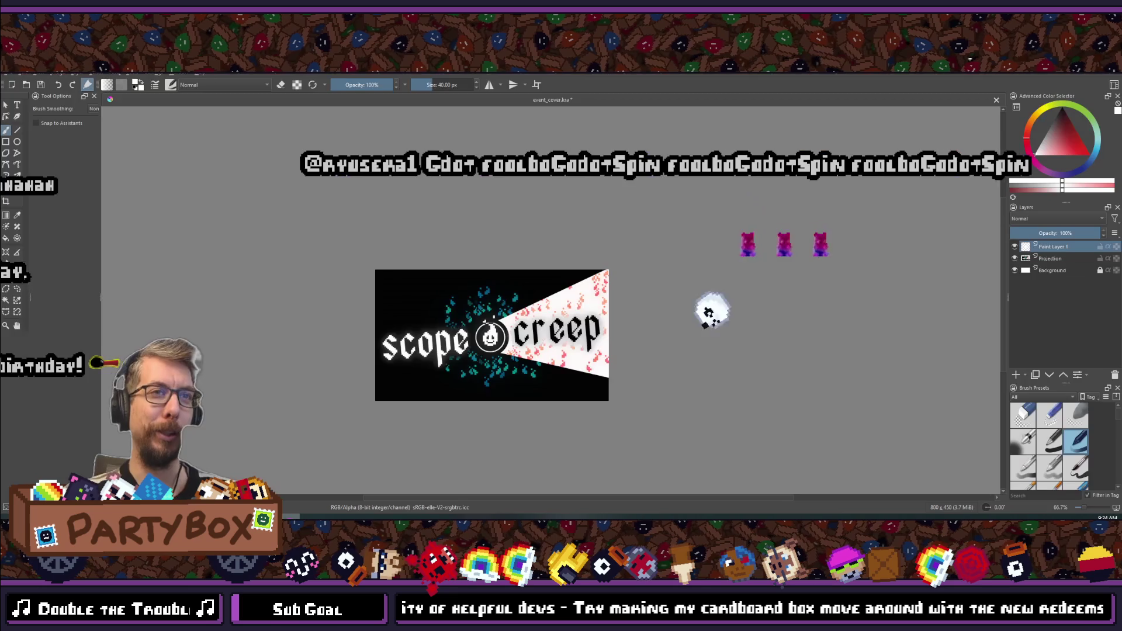
scroll(478, 332, up, 5)
scroll(478, 332, down, 3)
scroll(474, 328, up, 3)
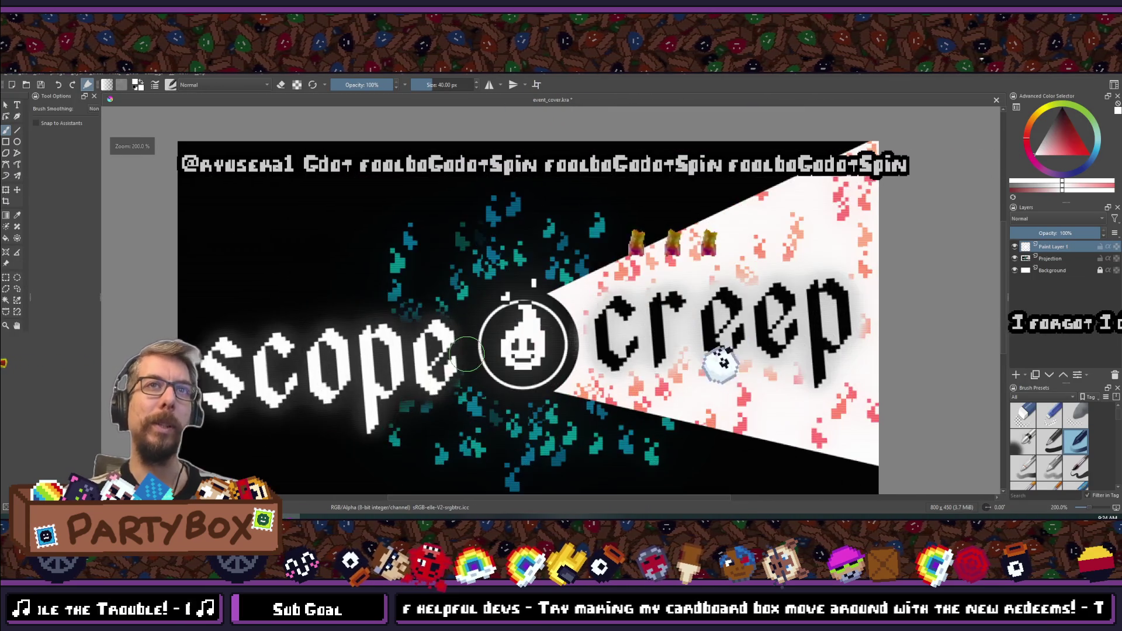
scroll(466, 353, up, 1)
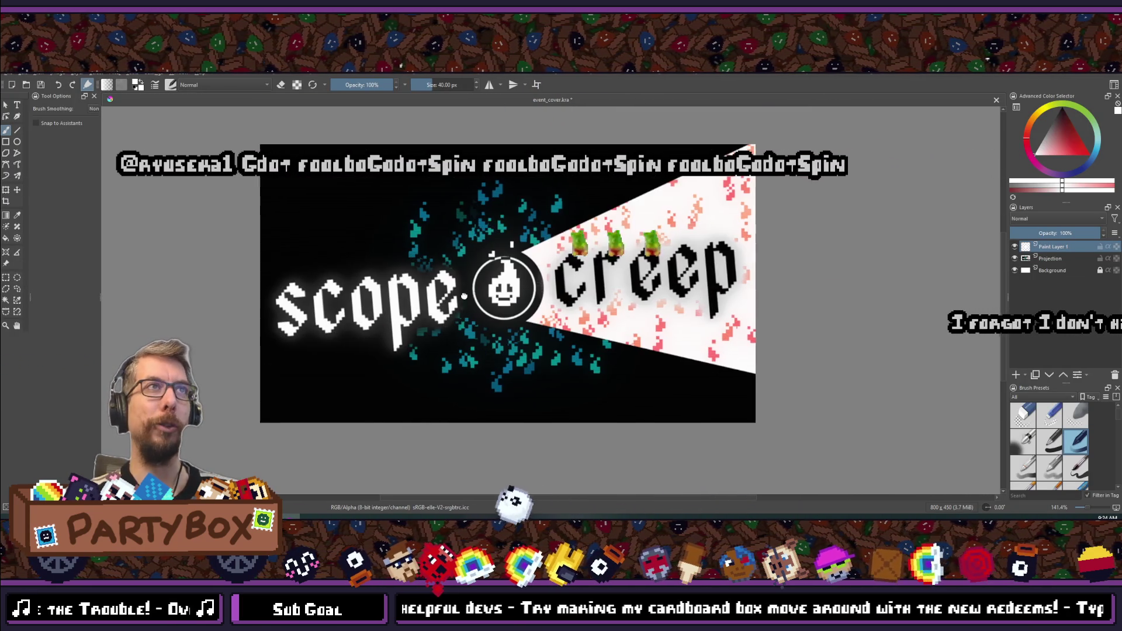
scroll(462, 296, down, 3)
scroll(466, 279, up, 1)
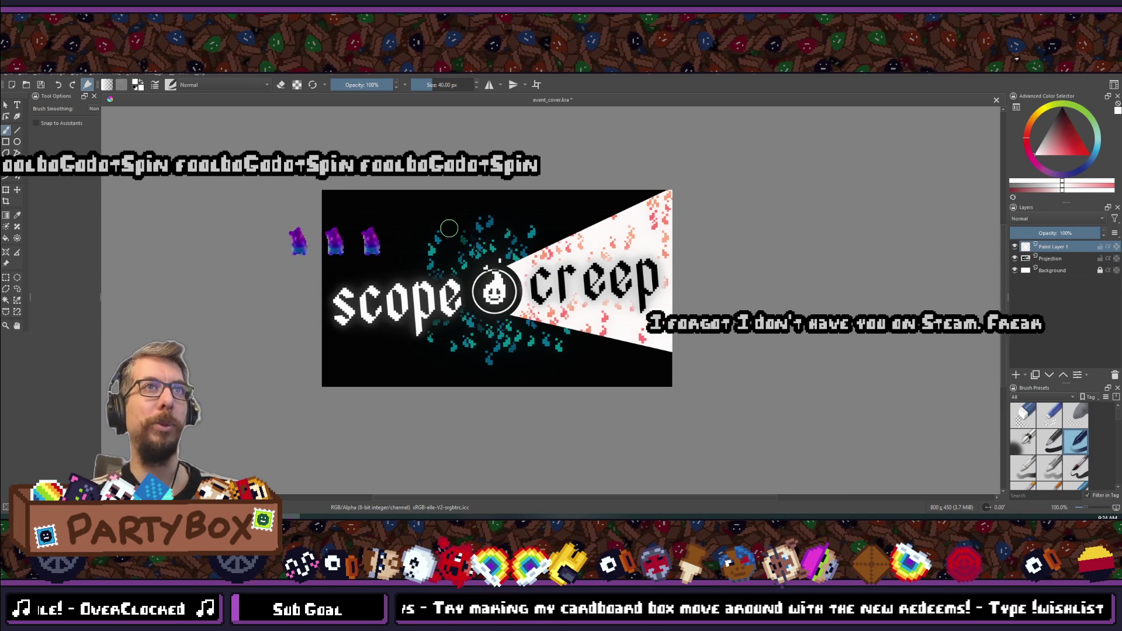
key(i)
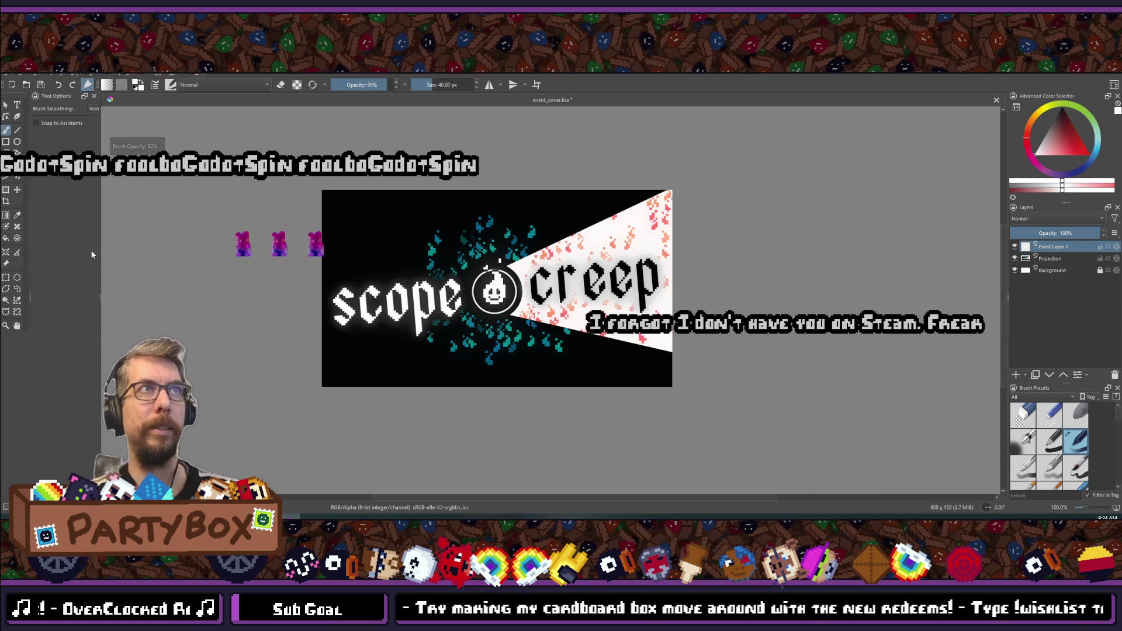
key(g)
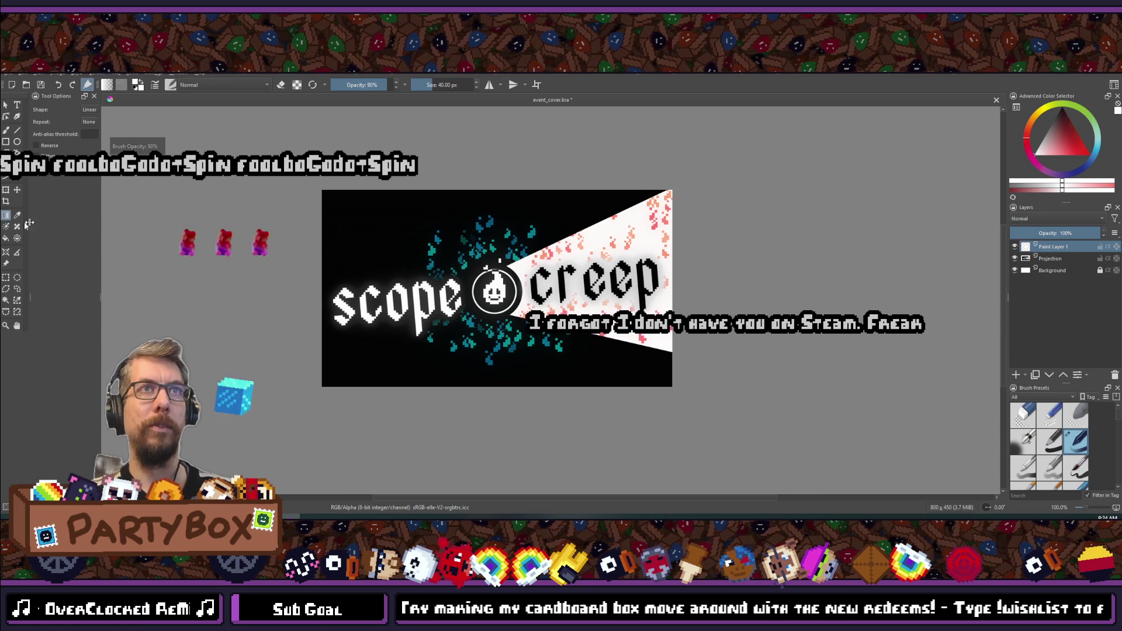
click(17, 214)
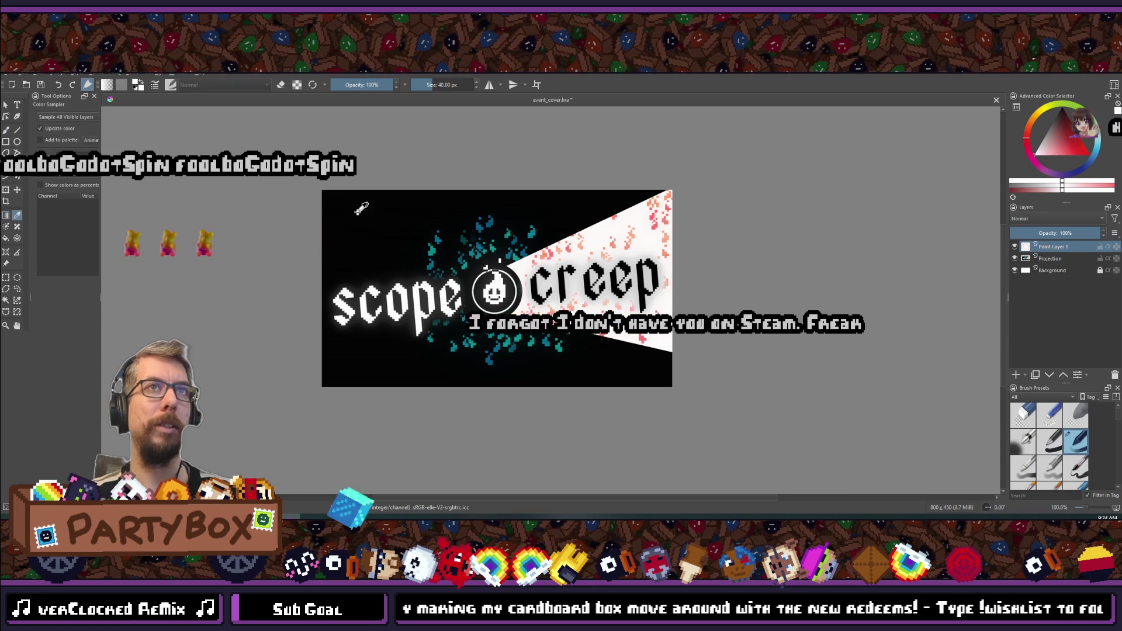
scroll(497, 227, up, 7)
key(ctrl+r)
scroll(497, 226, down, 8)
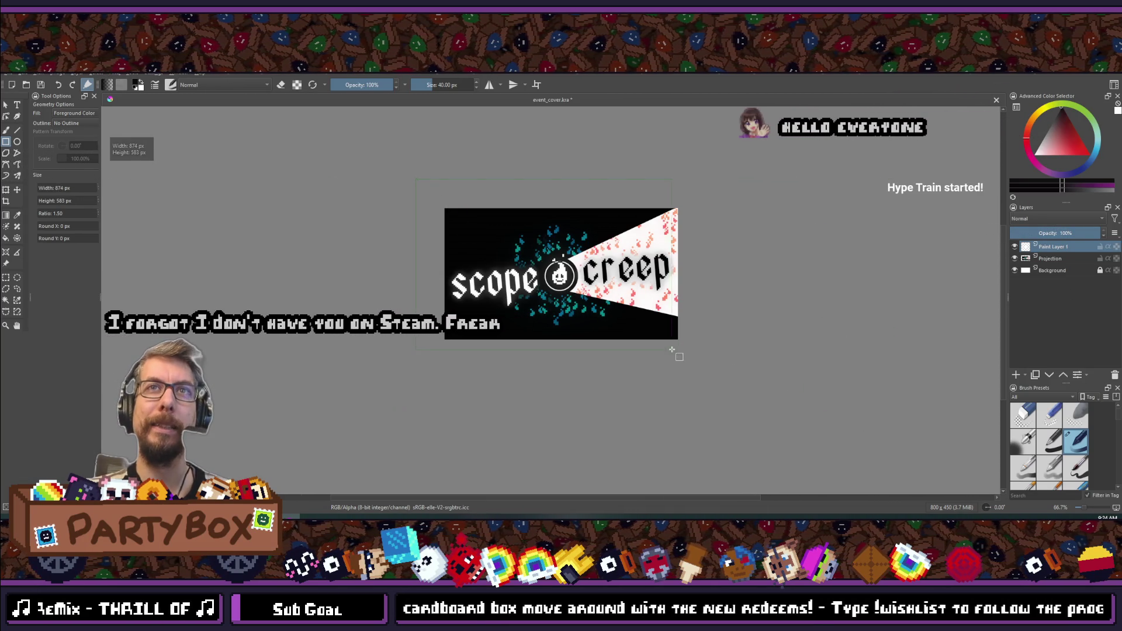
- Draw a black rectangle about 1020 by 622 px across the entire cover on Paint Layer 1
drag(672, 350, 716, 362)
drag(626, 239, 608, 248)
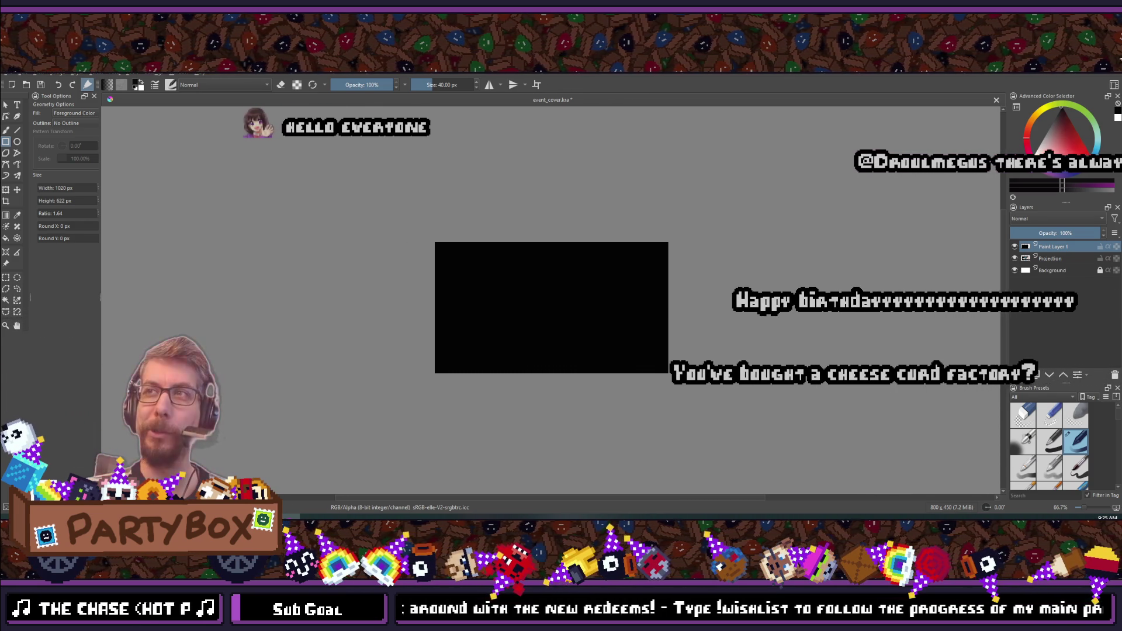
scroll(599, 313, up, 2)
scroll(526, 271, down, 1)
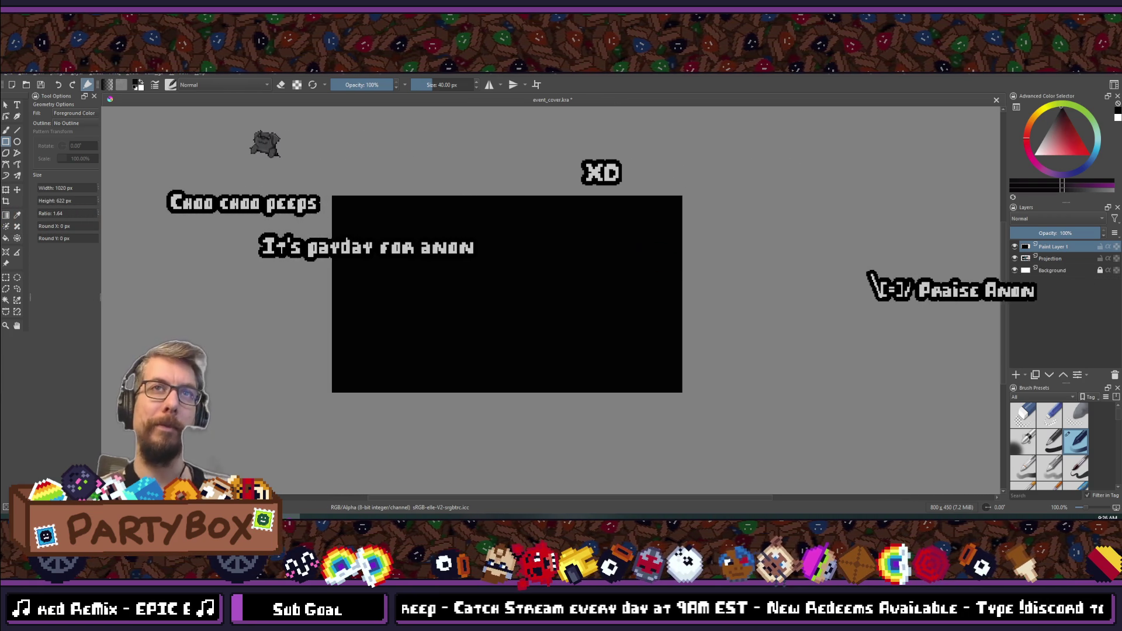
- Zoom the view to check the canvas is fully covered in black
scroll(474, 313, down, 2)
scroll(476, 305, up, 2)
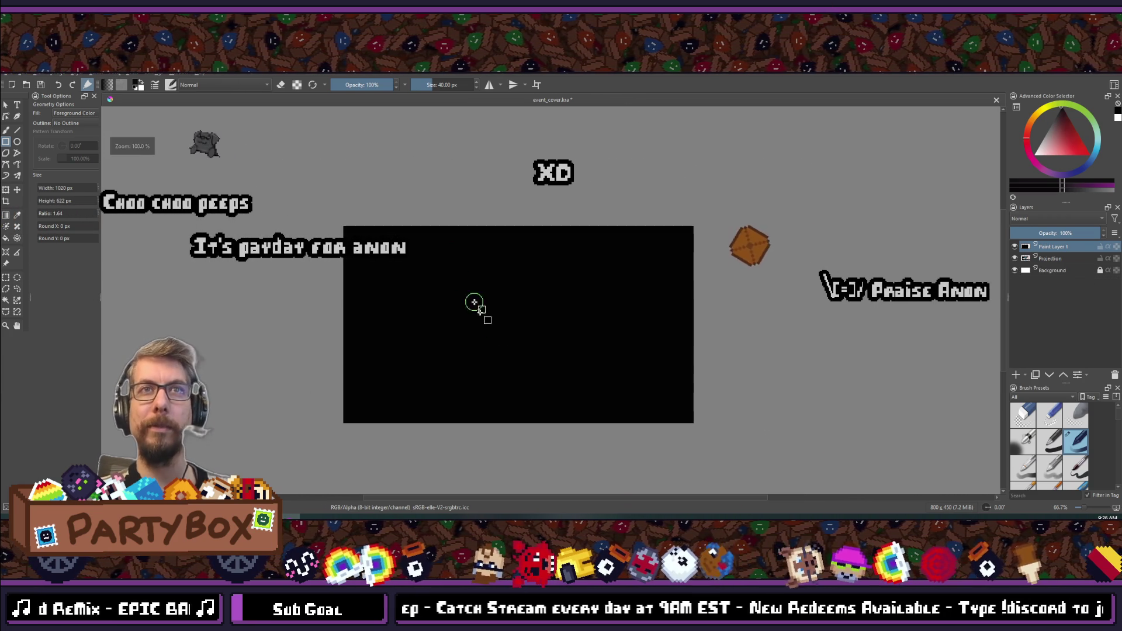
right_click(1051, 253)
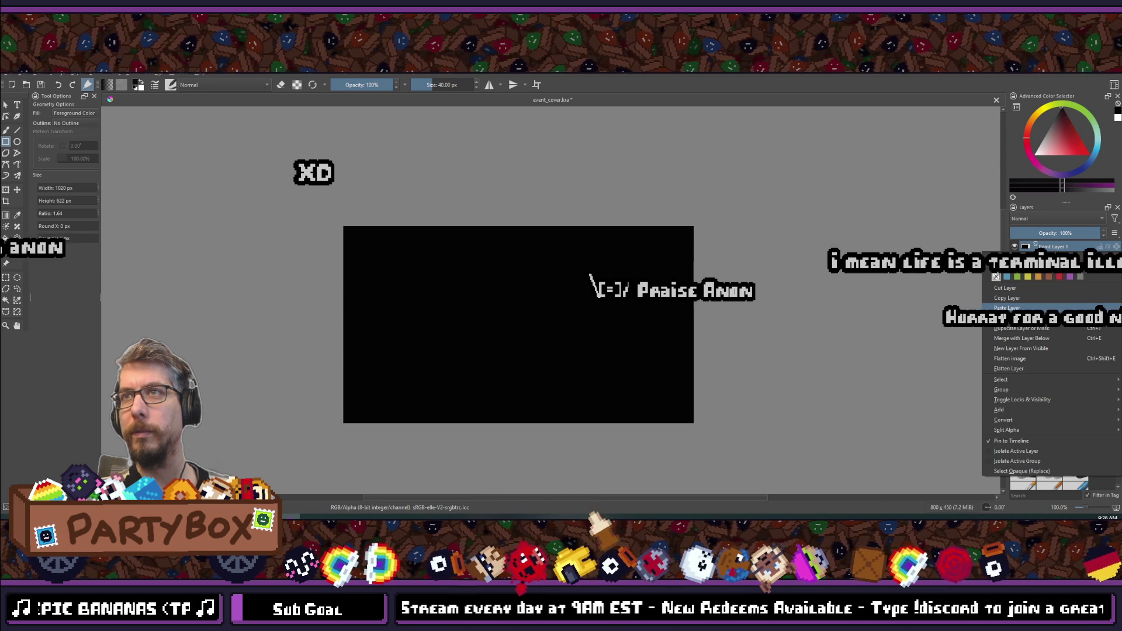
mouse_move(1022, 412)
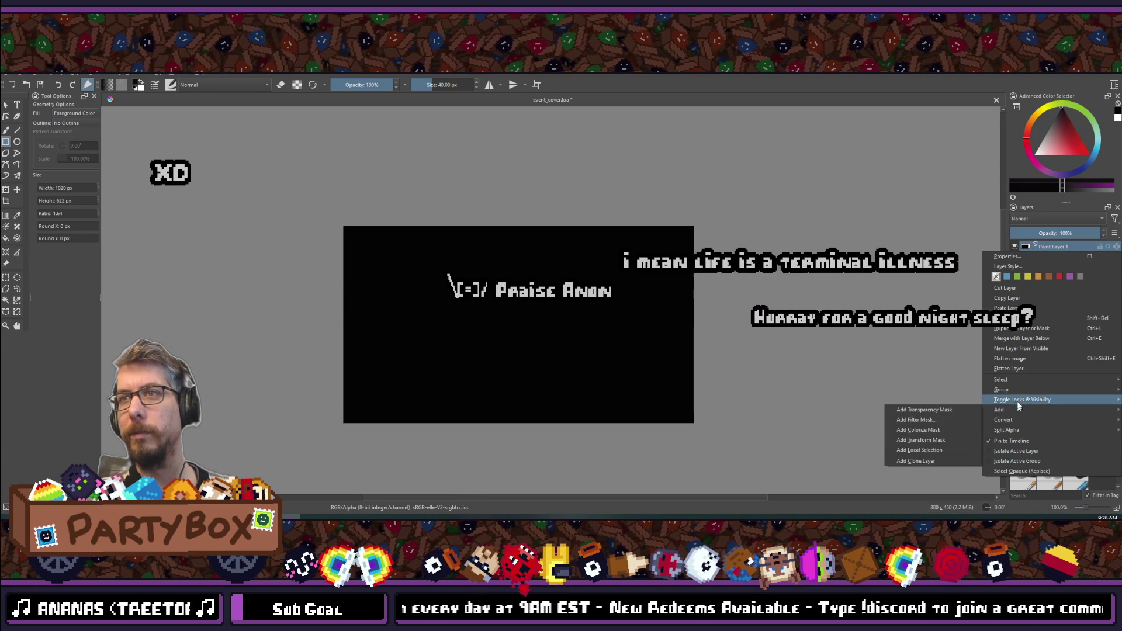
mouse_move(1017, 381)
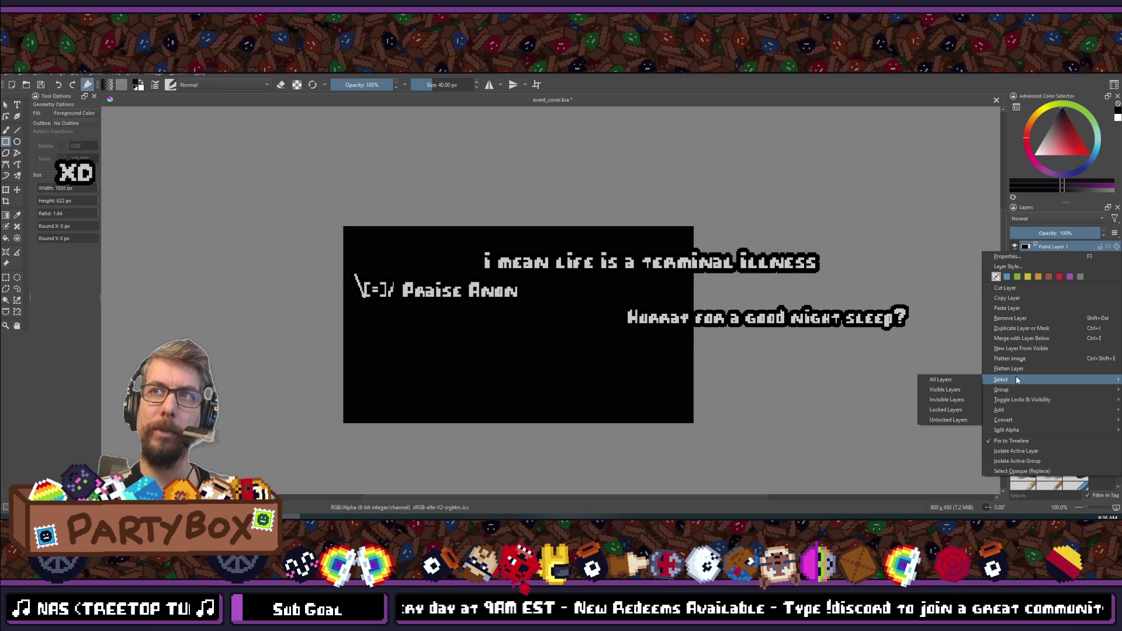
click(910, 239)
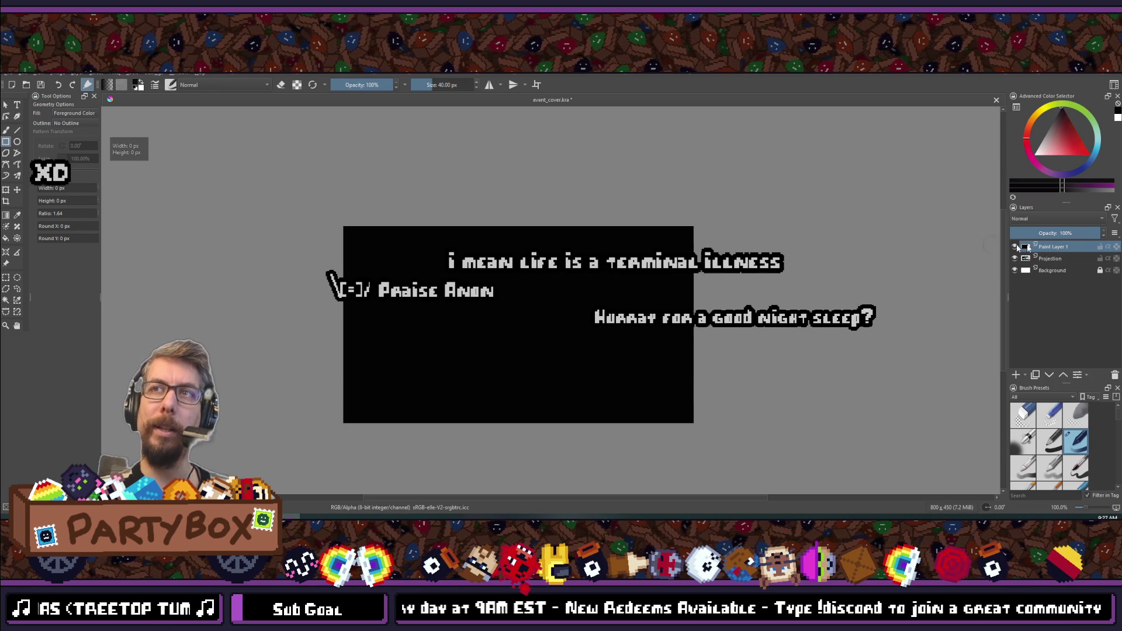
right_click(1055, 247)
click(873, 202)
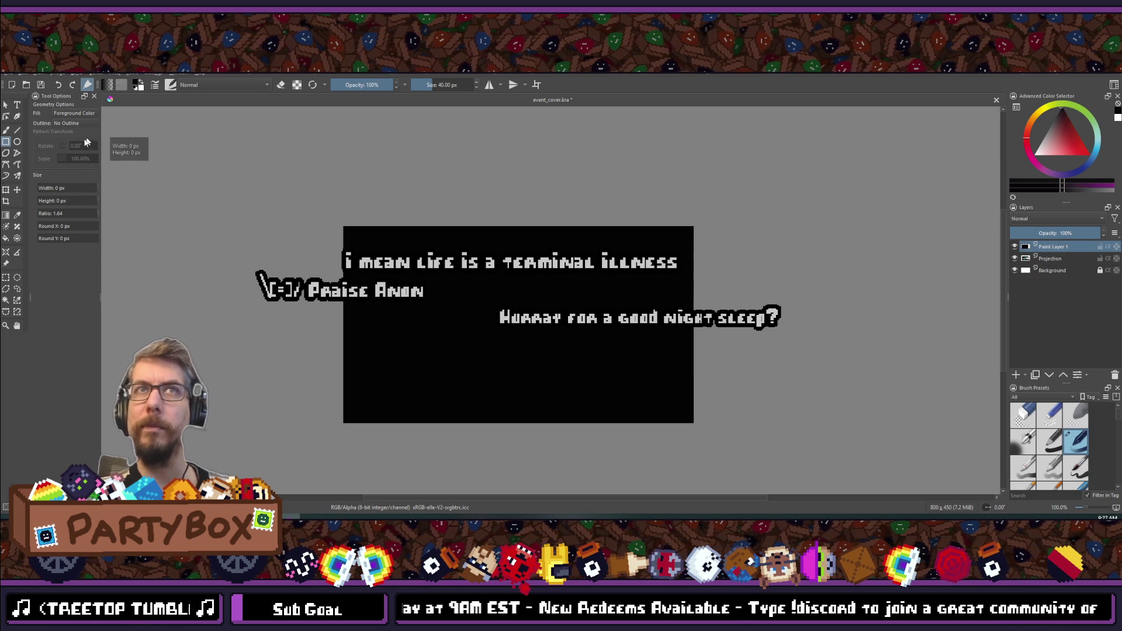
click(17, 105)
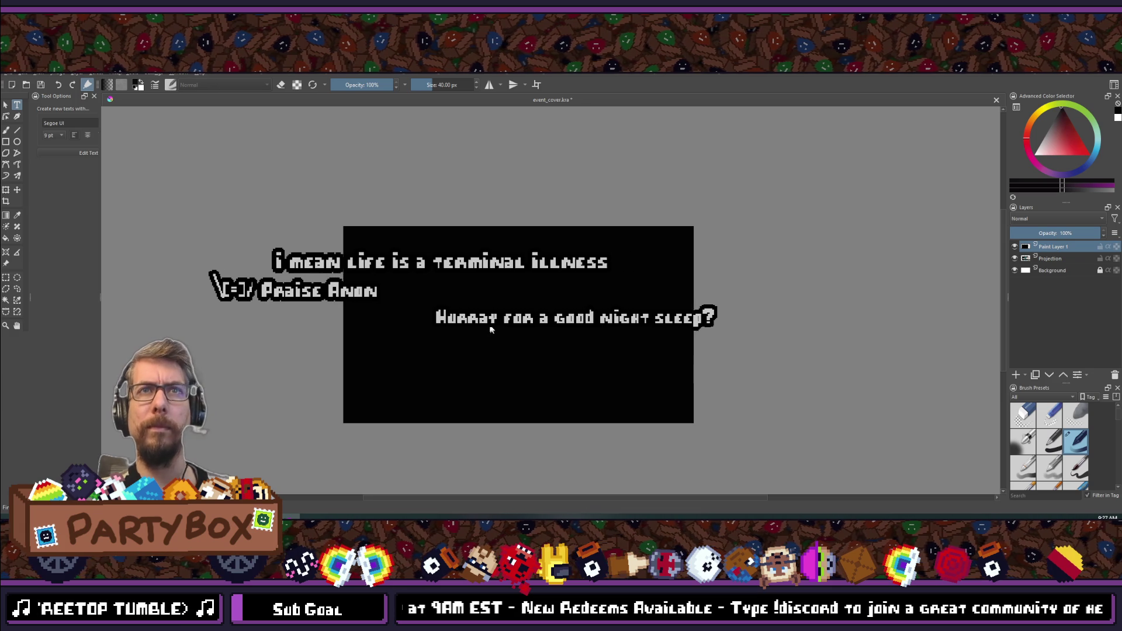
- Draw a text box on the black rectangle and set its text colour to white
mouse_move(465, 278)
mouse_down()
mouse_move(573, 358)
mouse_move(659, 370)
mouse_up()
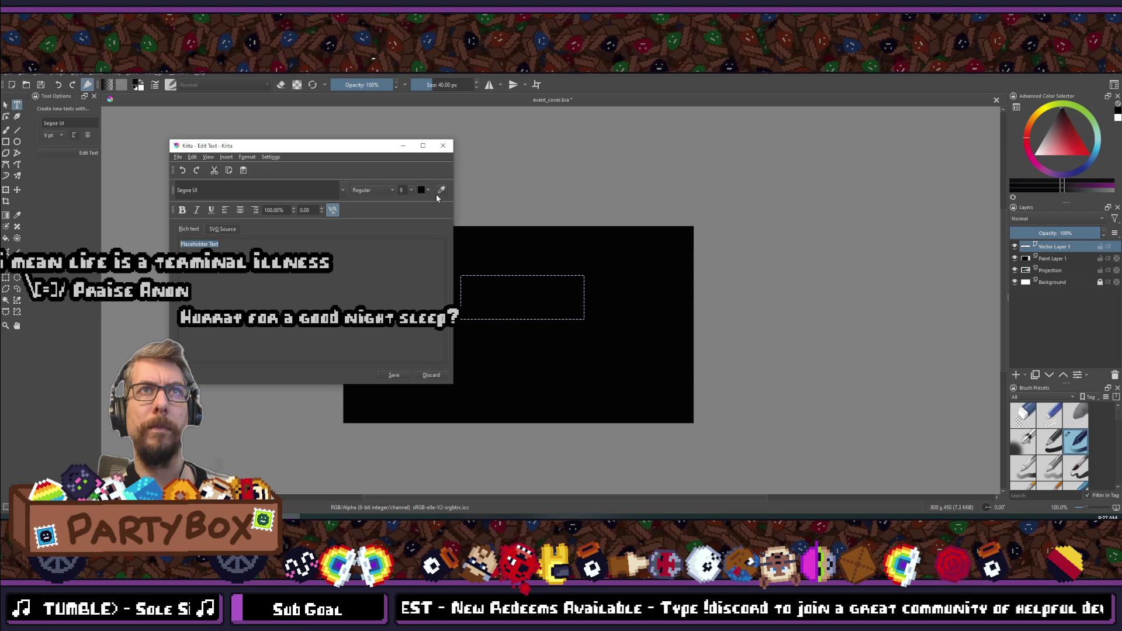
click(427, 190)
click(427, 209)
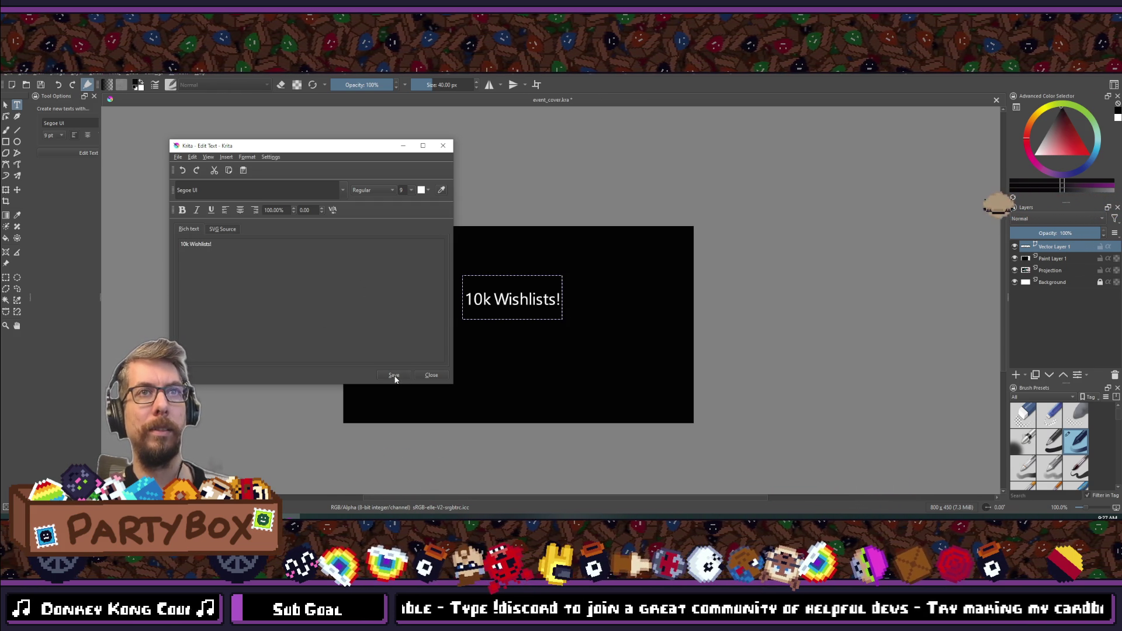
- Change the capital W in 'Wishlists' to lowercase and apply it to the canvas
drag(324, 151, 861, 183)
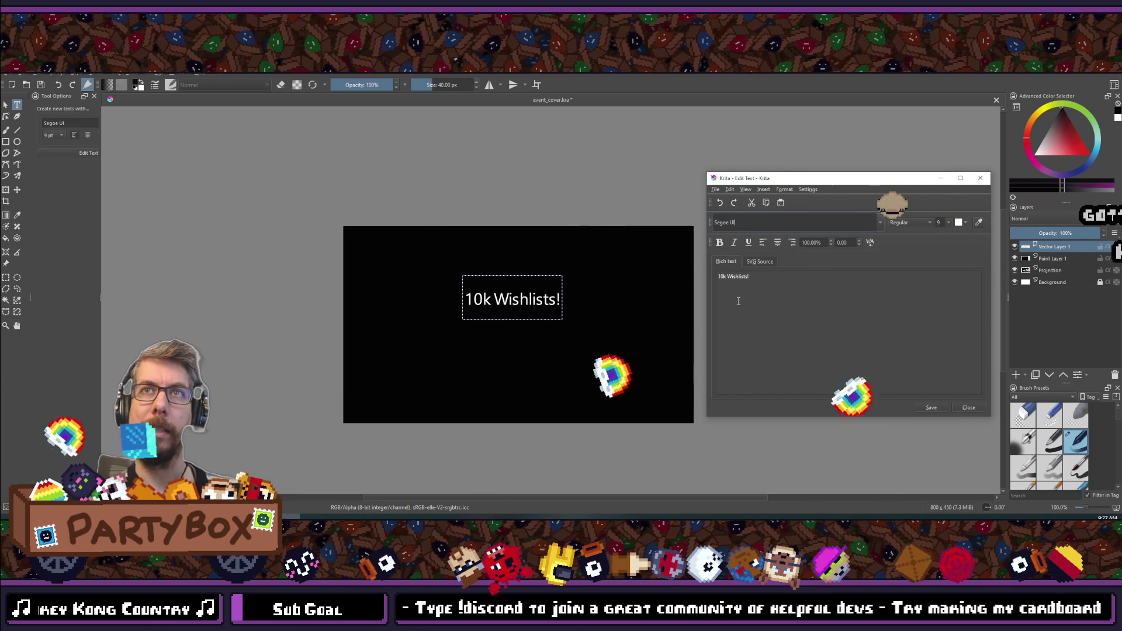
click(782, 390)
key(BackSpace)
text(w)
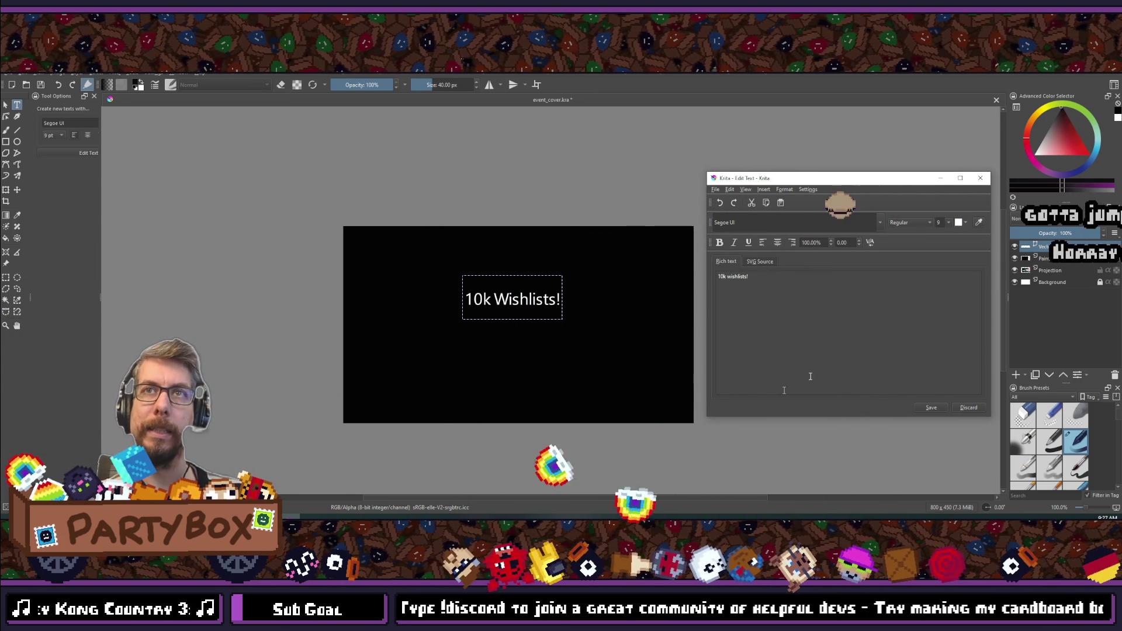
click(932, 407)
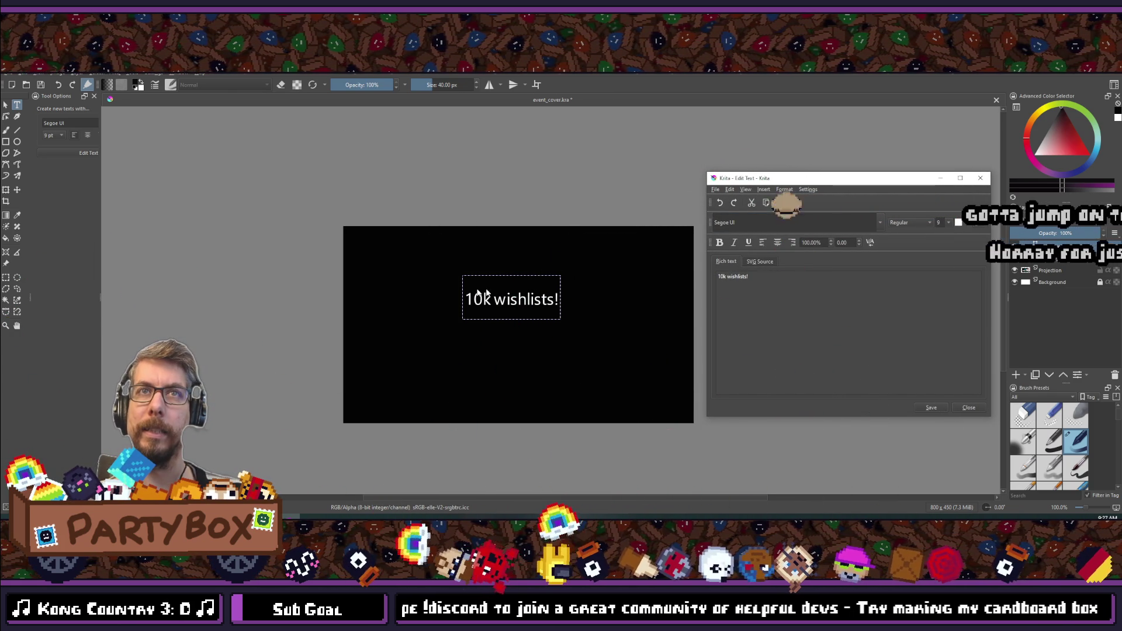
- Break the text after 10k, drop the '!', and centre-align both lines
click(729, 276)
key(Return)
key(BackSpace)
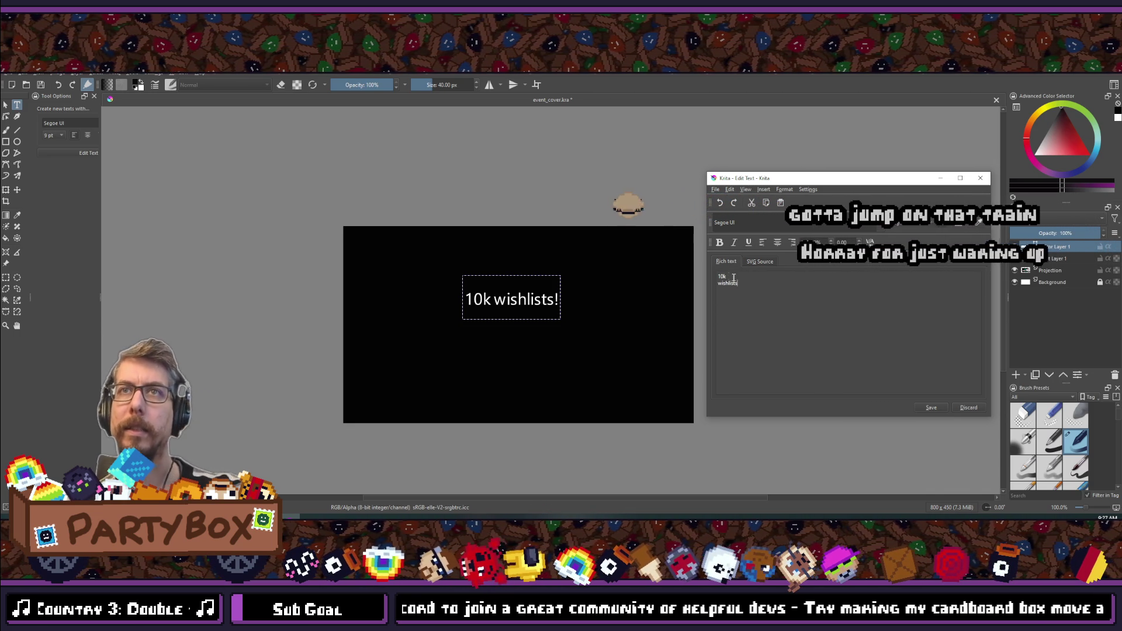
key(ctrl+s)
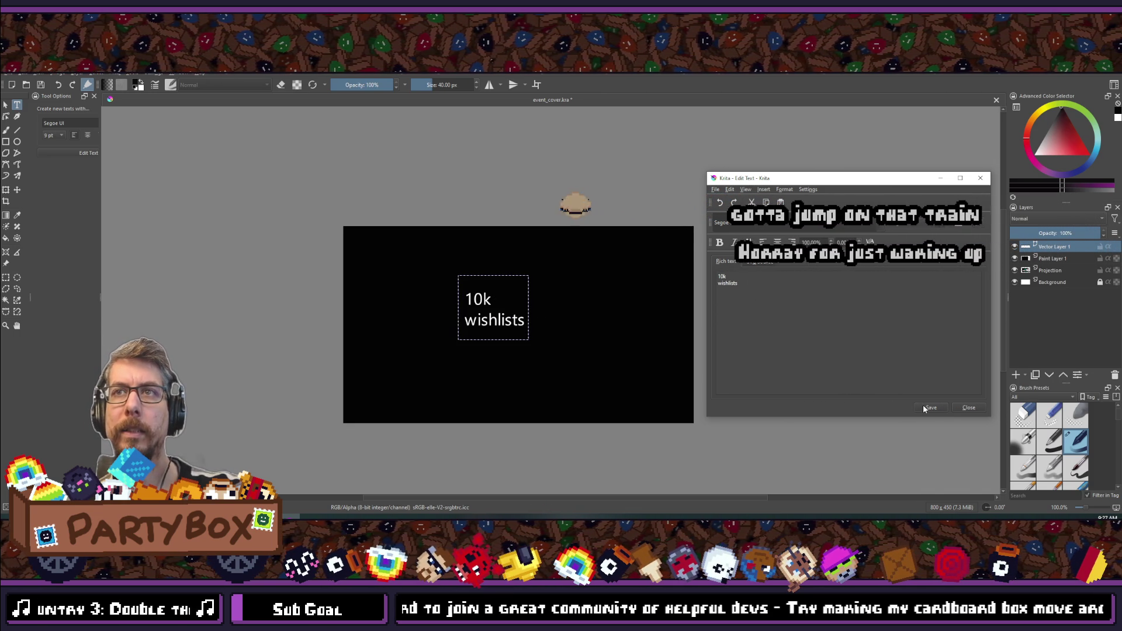
click(777, 241)
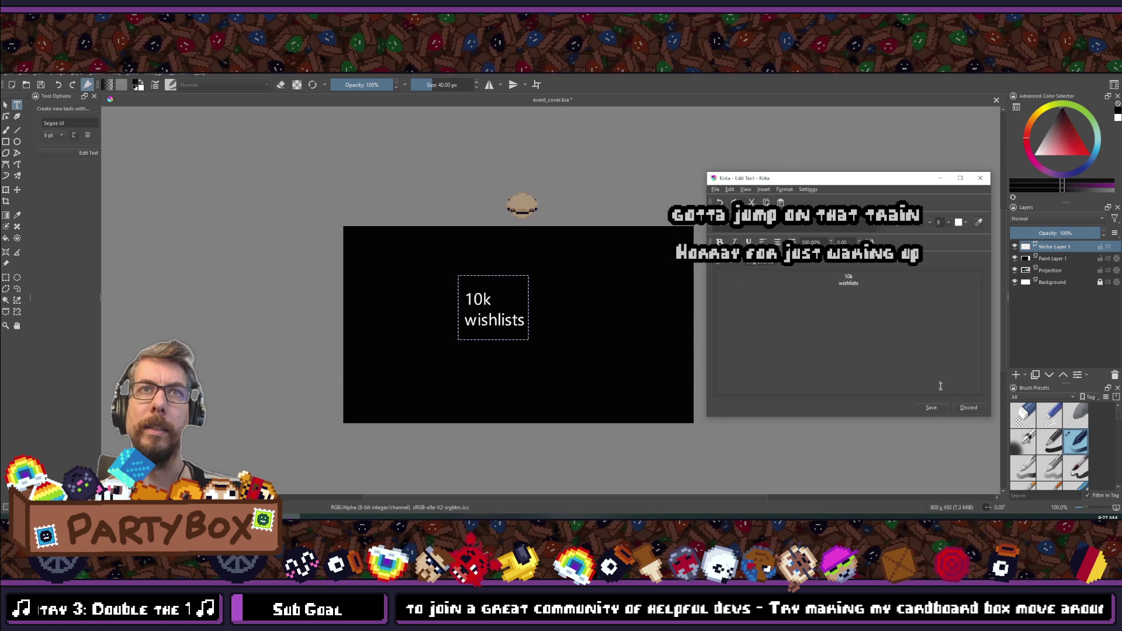
click(940, 408)
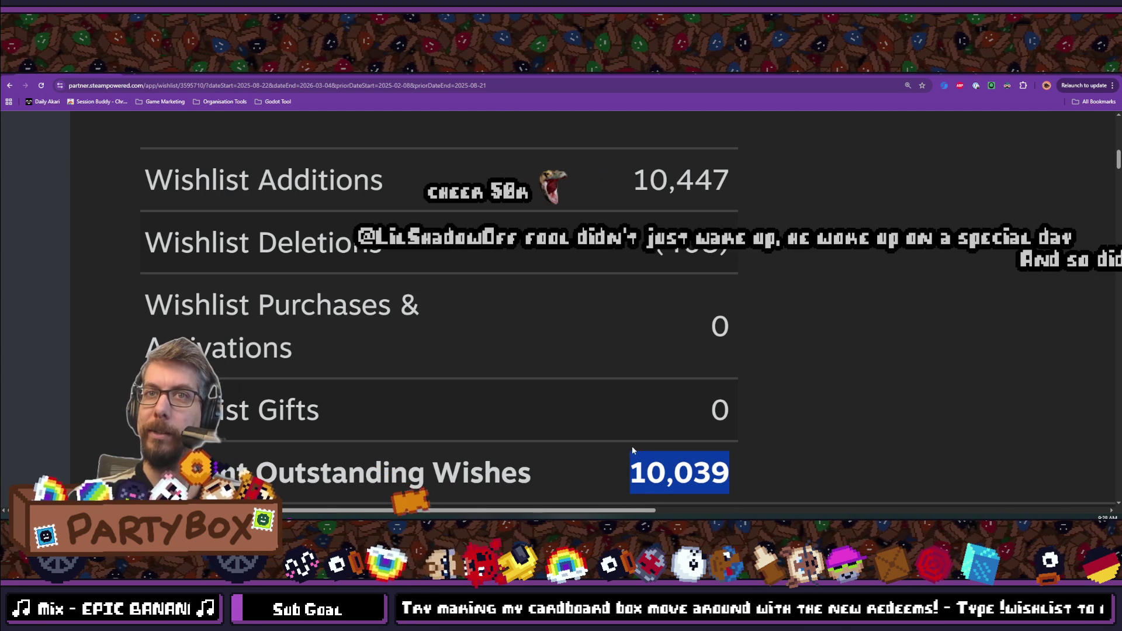
- Highlight the 10,039 outstanding wishes figure, then return to Krita and recentre the text editor
scroll(632, 446, down, 1)
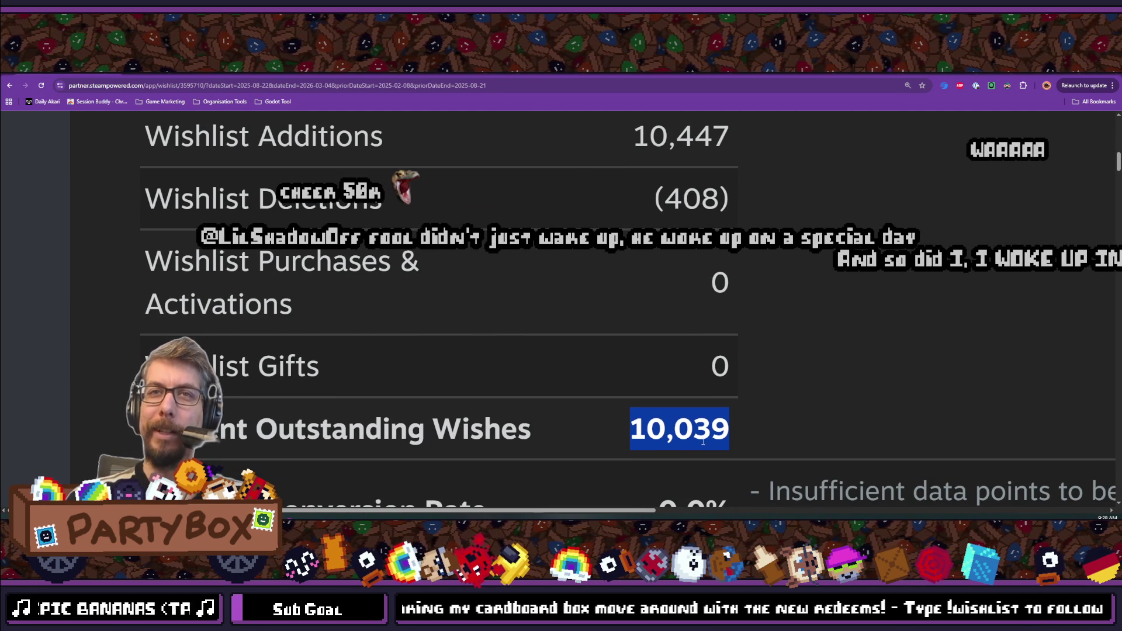
drag(739, 433, 576, 434)
click(618, 430)
mouse_move(738, 433)
mouse_down()
mouse_move(526, 435)
mouse_move(835, 429)
mouse_up()
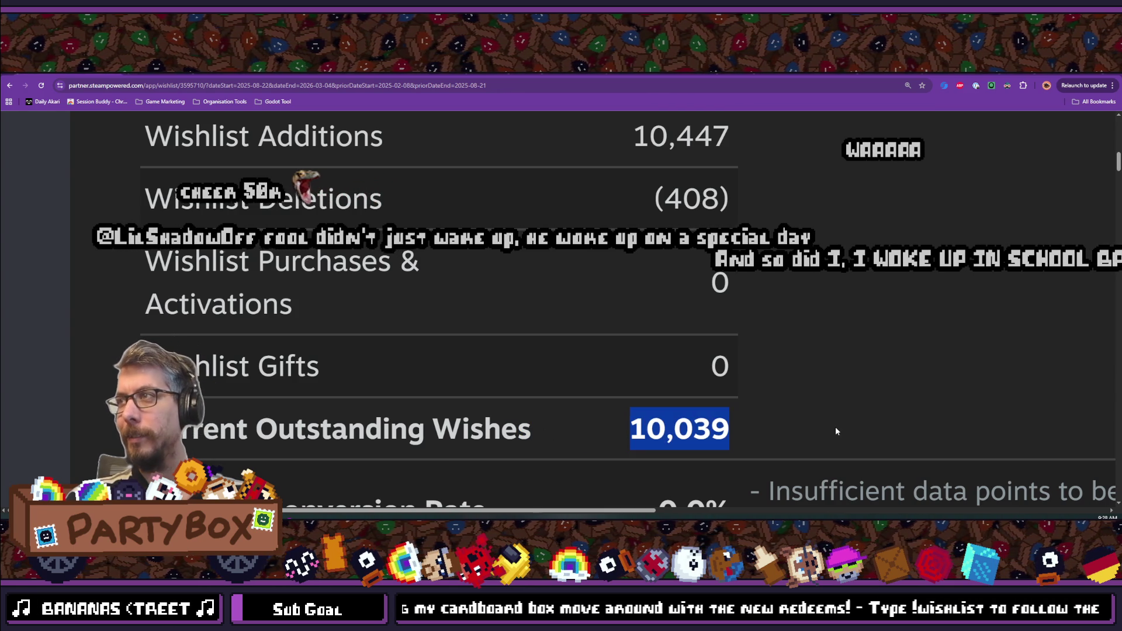
click(835, 427)
double_click(657, 429)
click(657, 429)
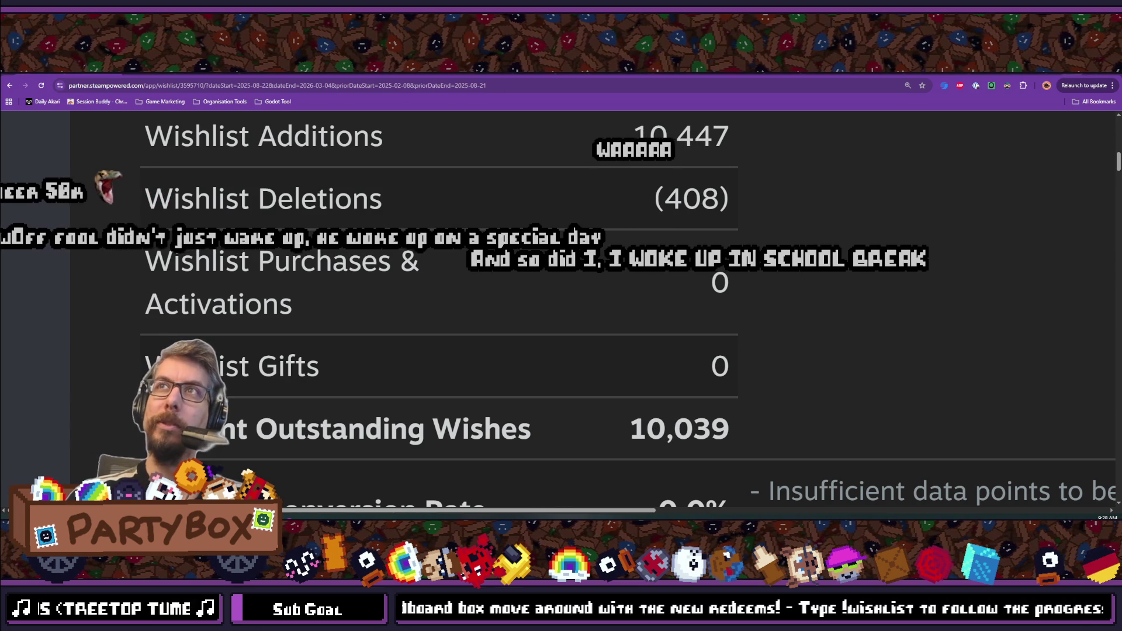
key(alt+Tab)
mouse_move(817, 180)
mouse_down()
mouse_move(633, 119)
mouse_move(619, 135)
mouse_up()
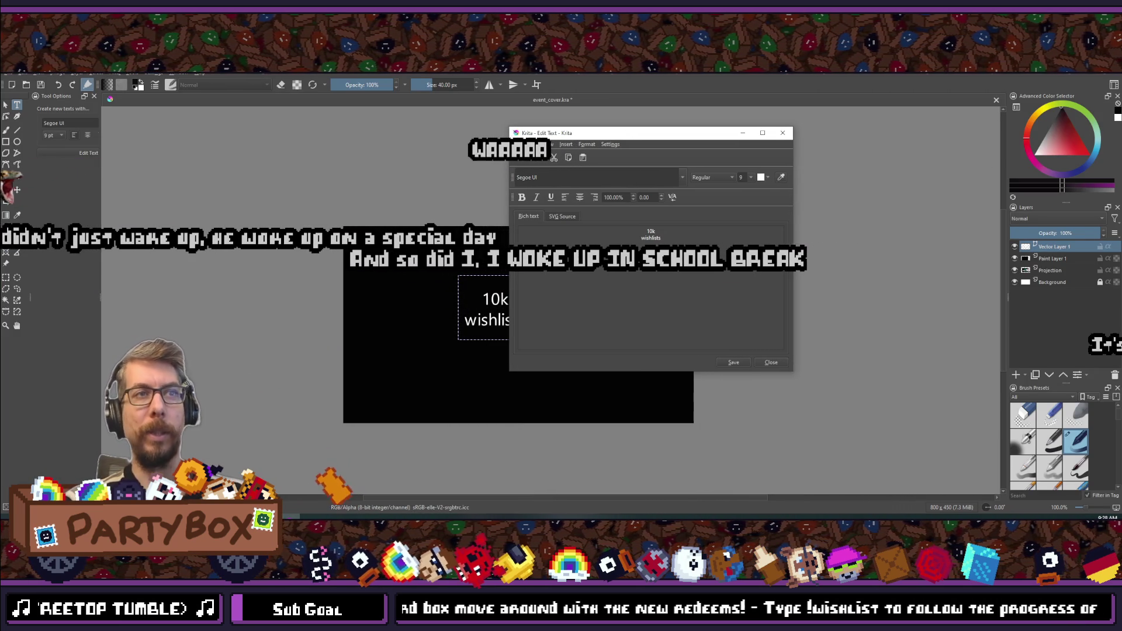
- Switch from Krita to the Godot editor
key(alt+Tab)
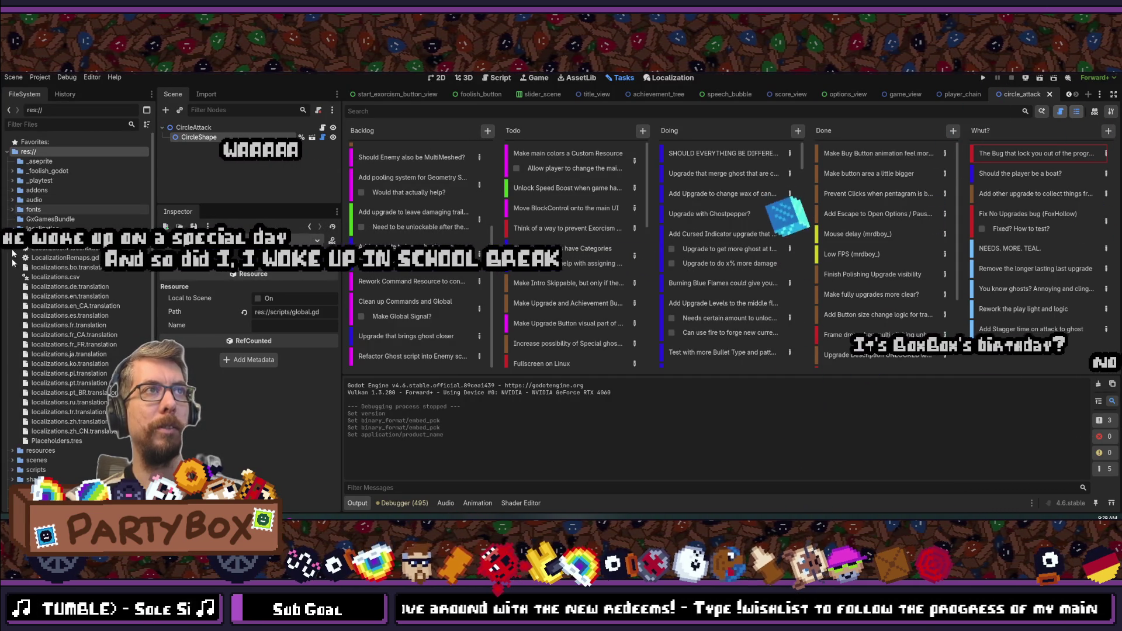
- Expand the fonts folder and preview the galactic-simple.otf and Ancient Modern Tales.otf fonts
click(14, 212)
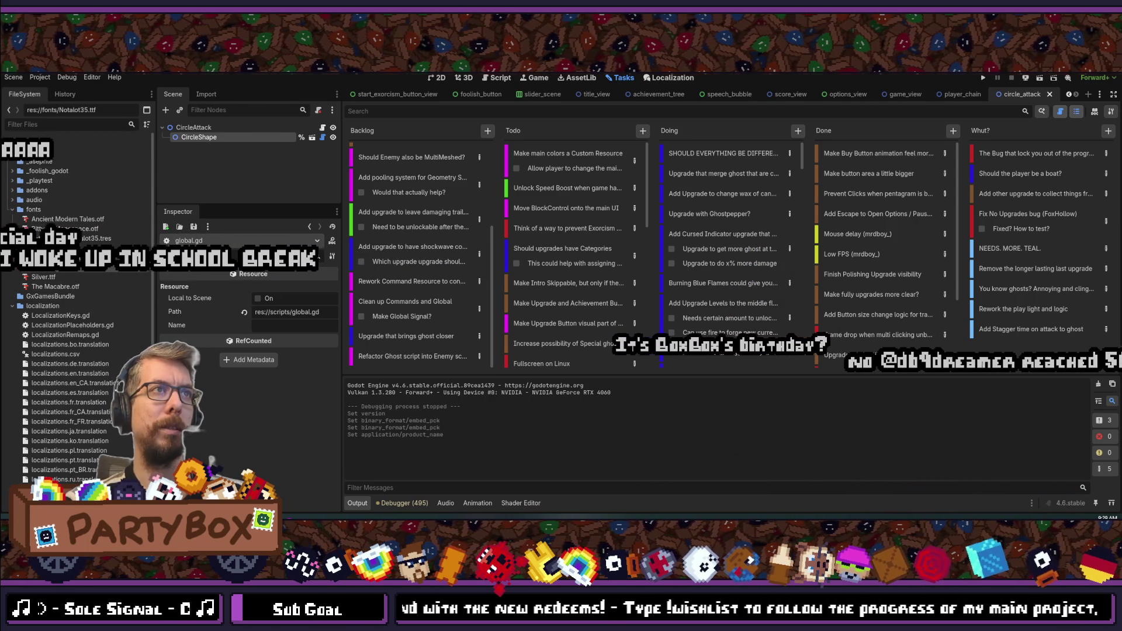
click(52, 248)
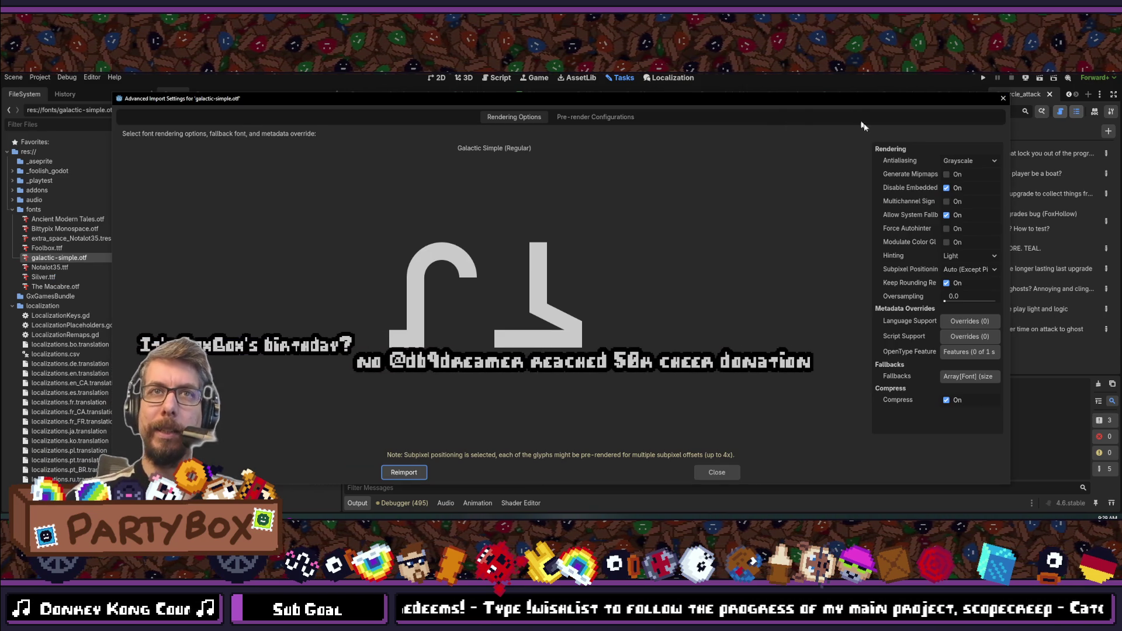
click(1002, 98)
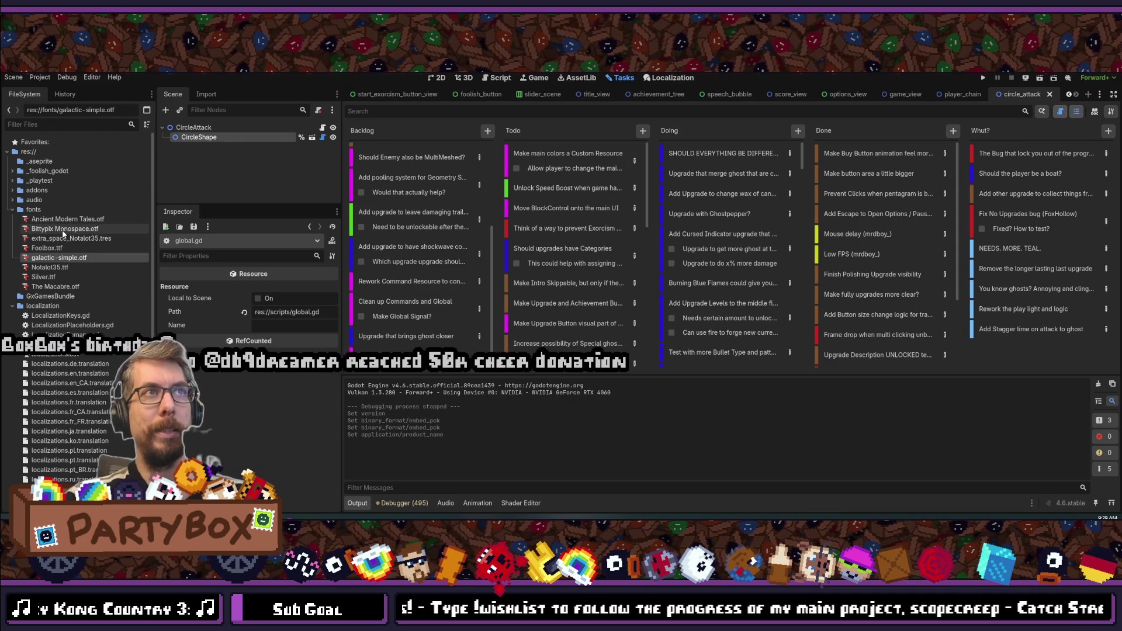
double_click(61, 218)
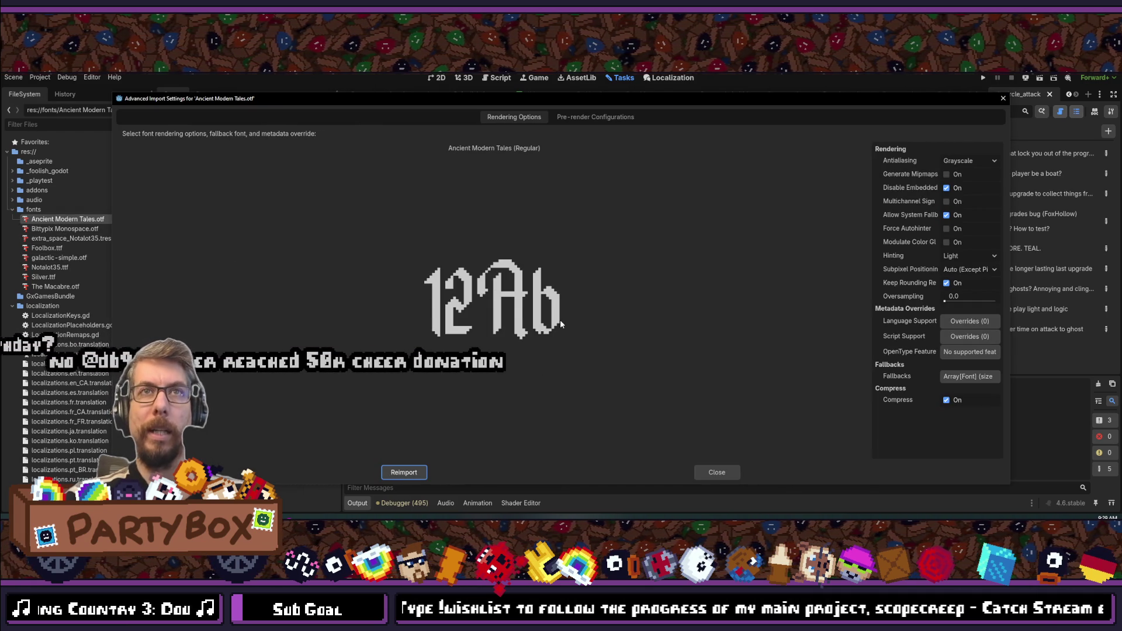
click(1005, 98)
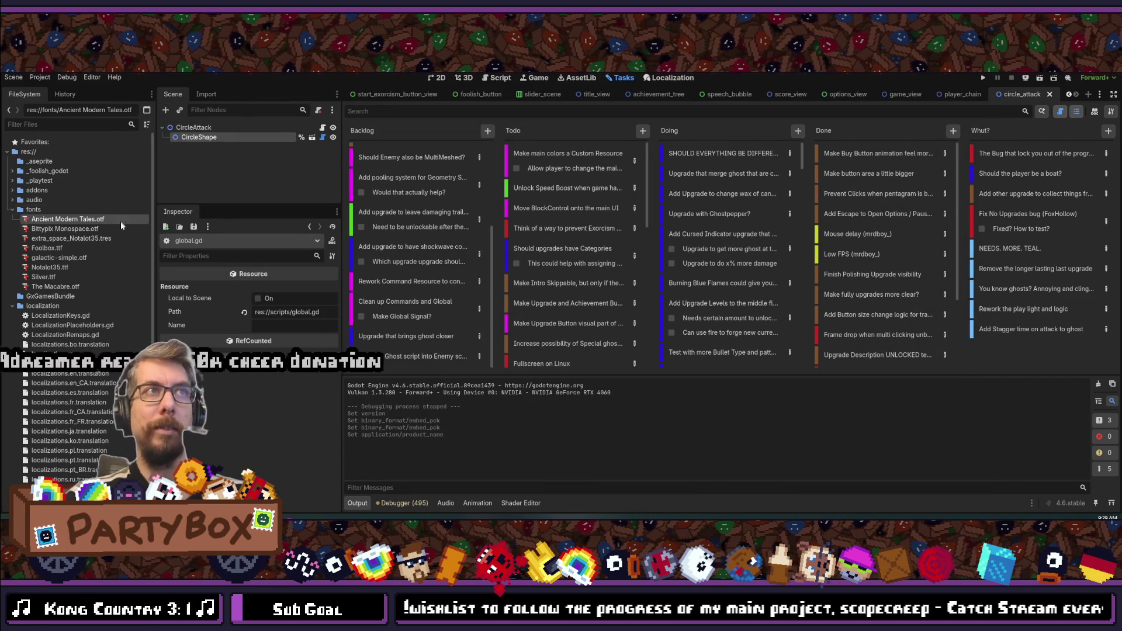
right_click(34, 211)
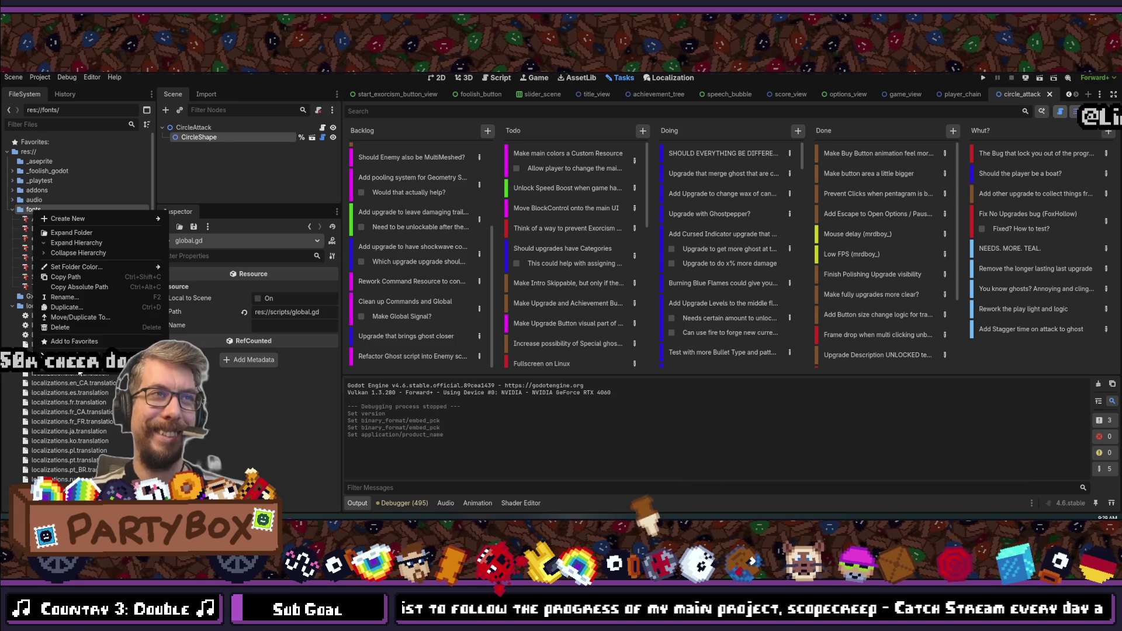
key(Escape)
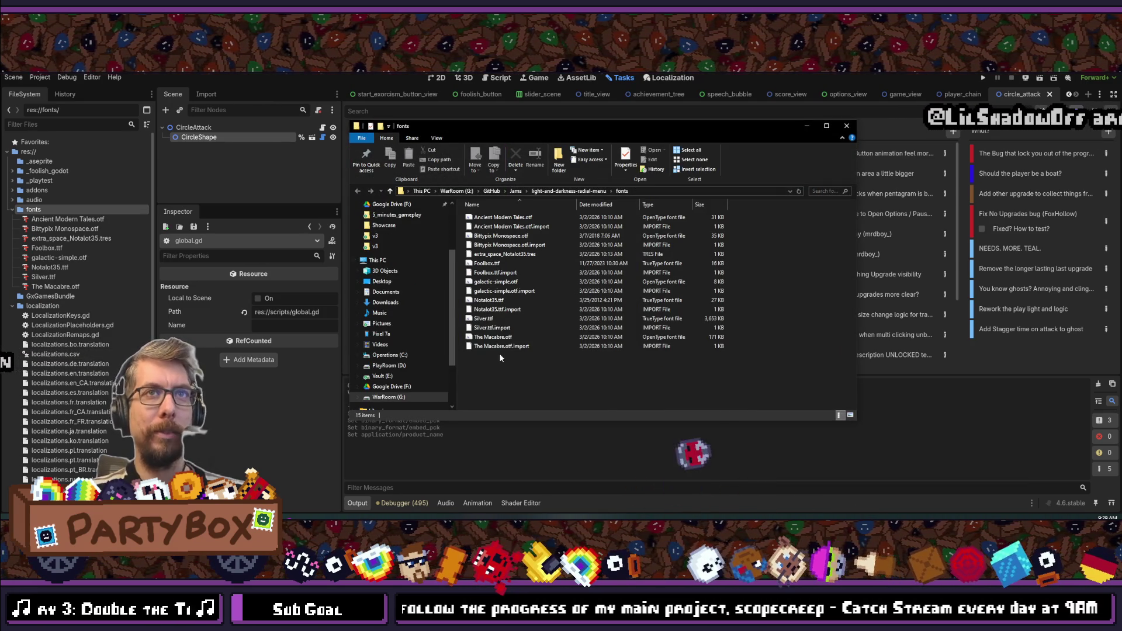
- Select Ancient Modern Tales.otf in the fonts folder, deselect it, and return to Krita
click(506, 218)
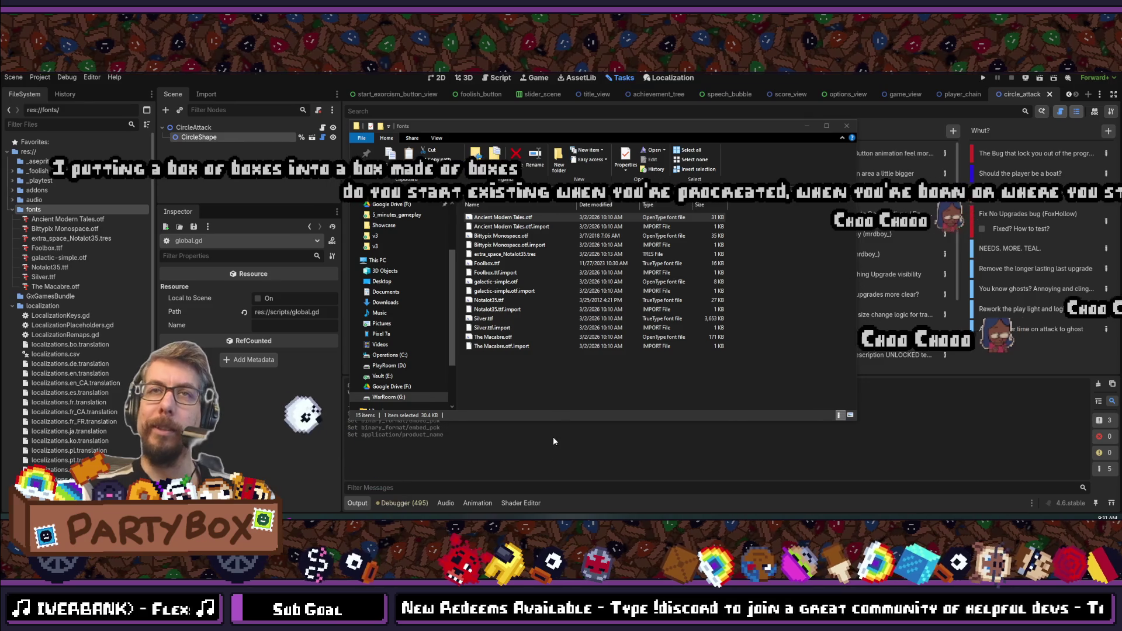
click(536, 358)
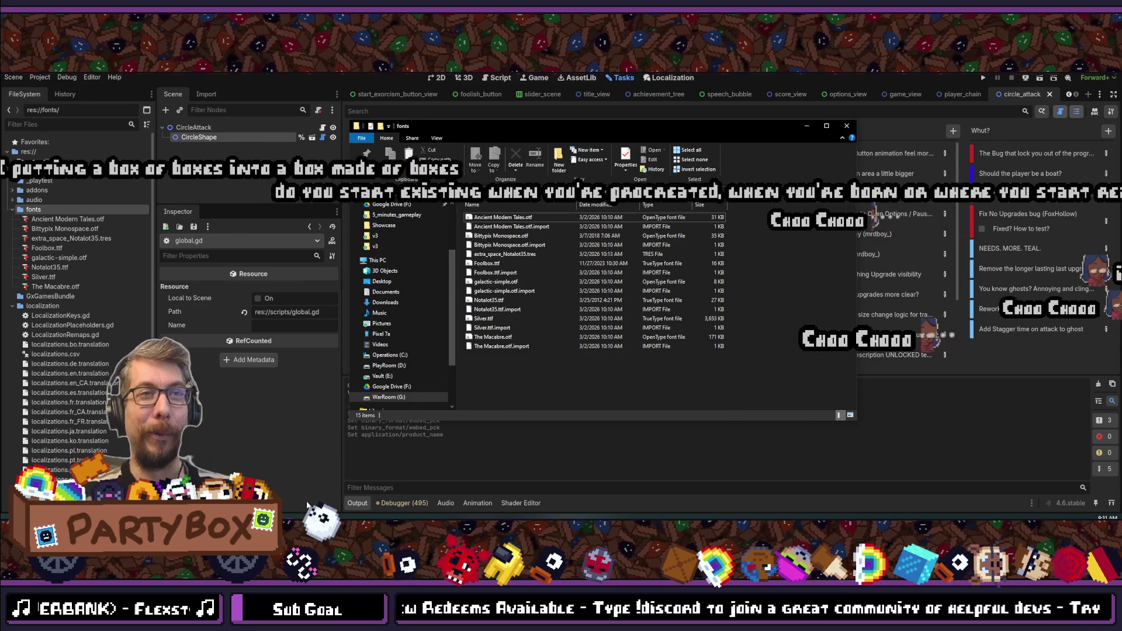
key(alt+Tab)
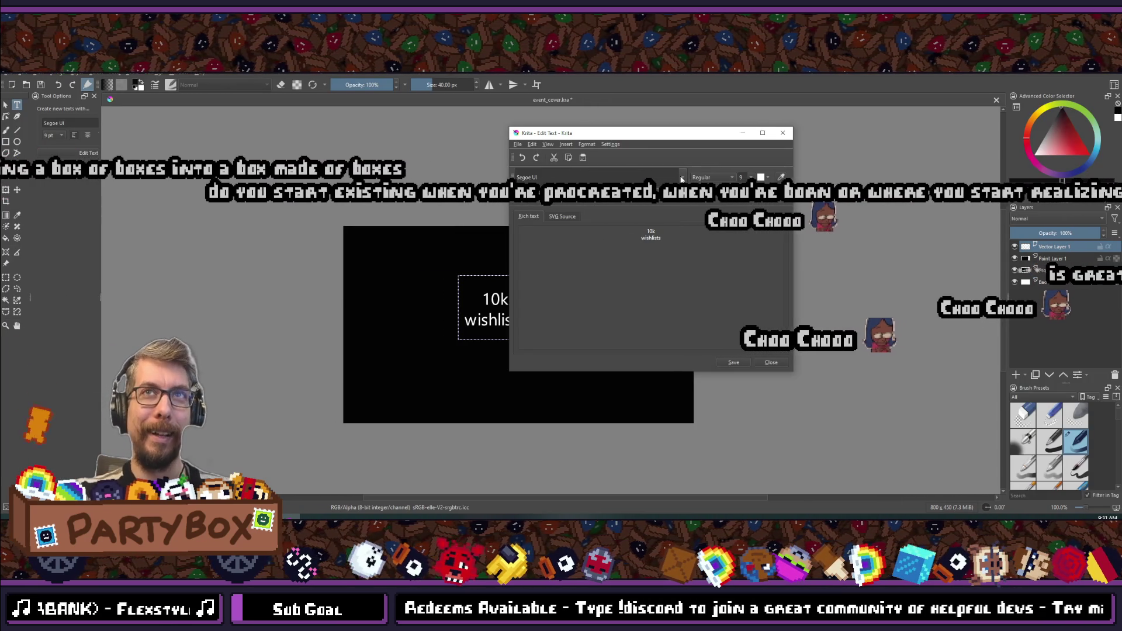
- Set the '10k wishlists' text to Ancient Modern Tales at size 36 and move the editor aside
click(678, 176)
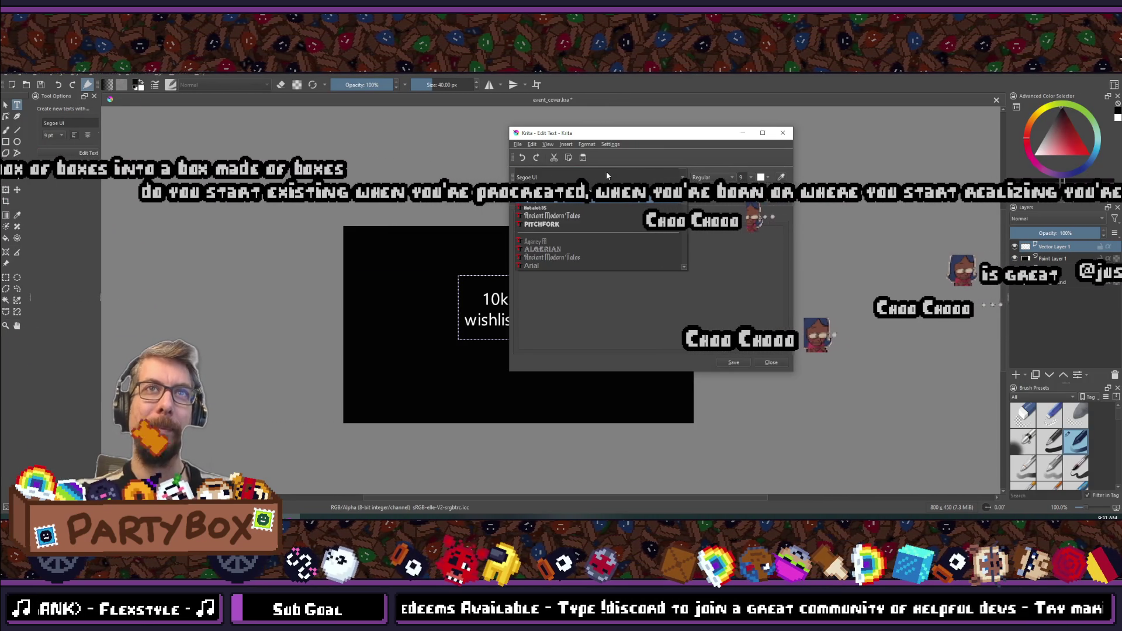
click(551, 215)
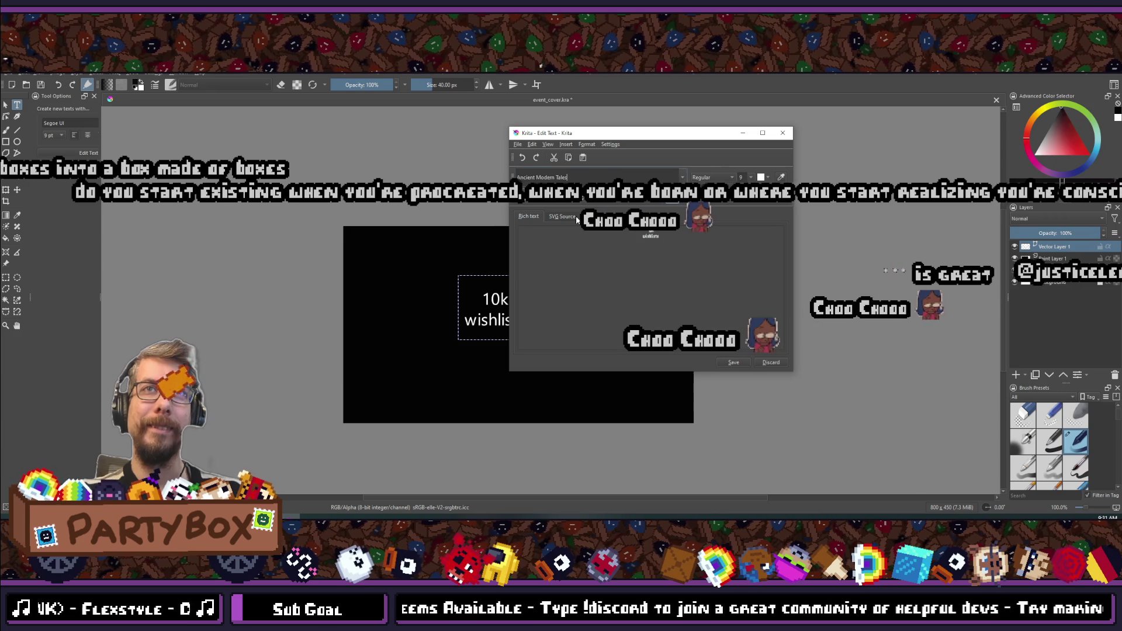
click(733, 362)
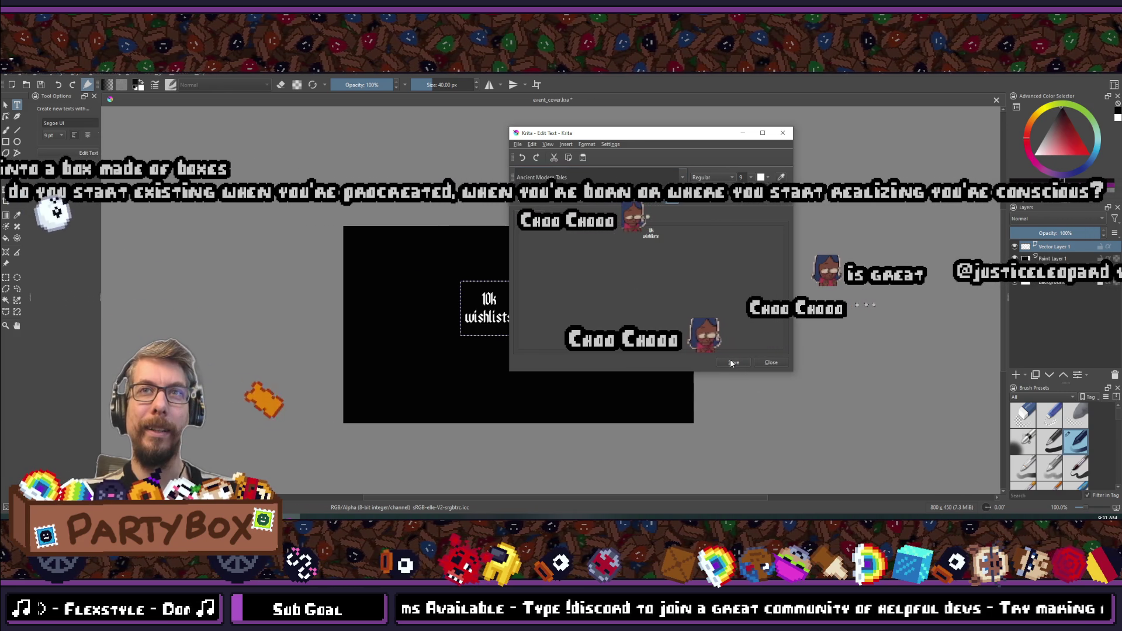
click(744, 177)
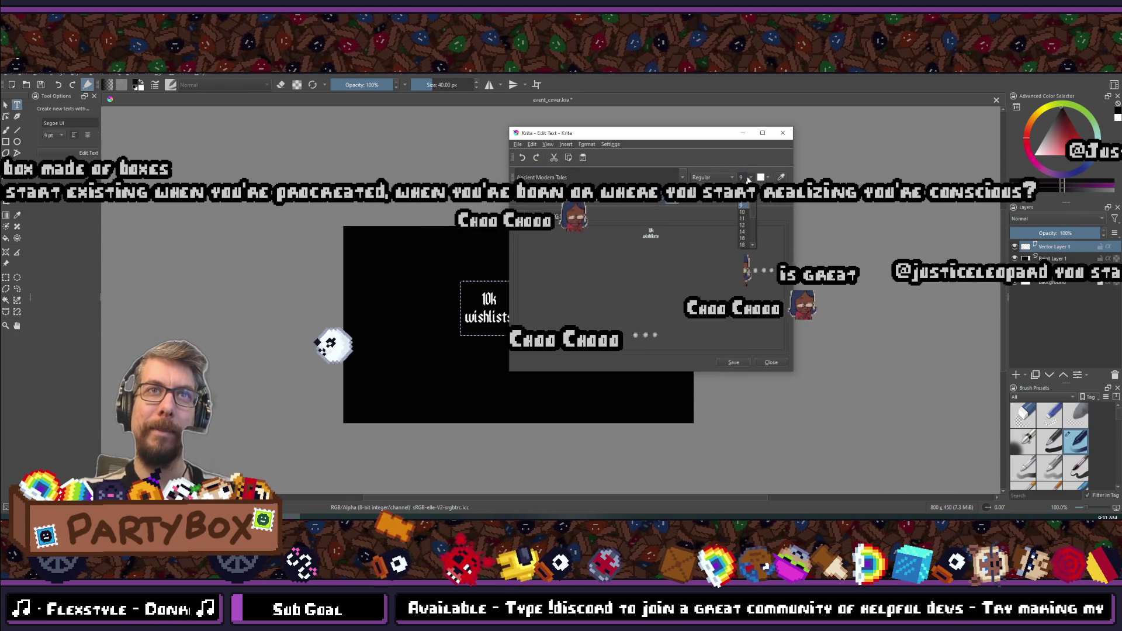
click(744, 233)
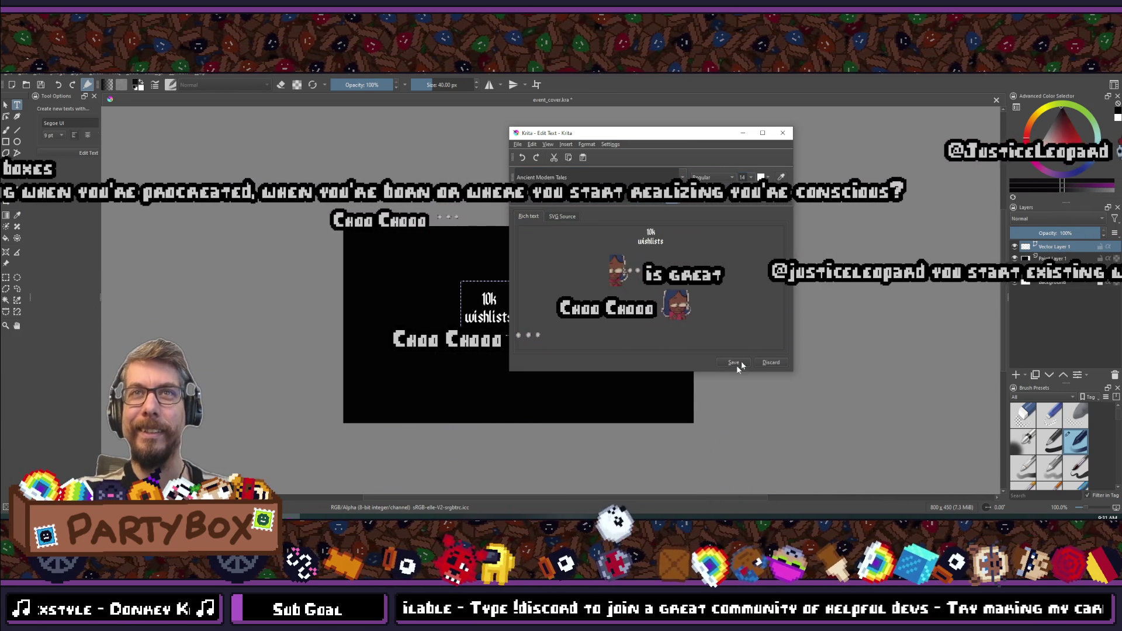
click(744, 176)
scroll(745, 227, down, 3)
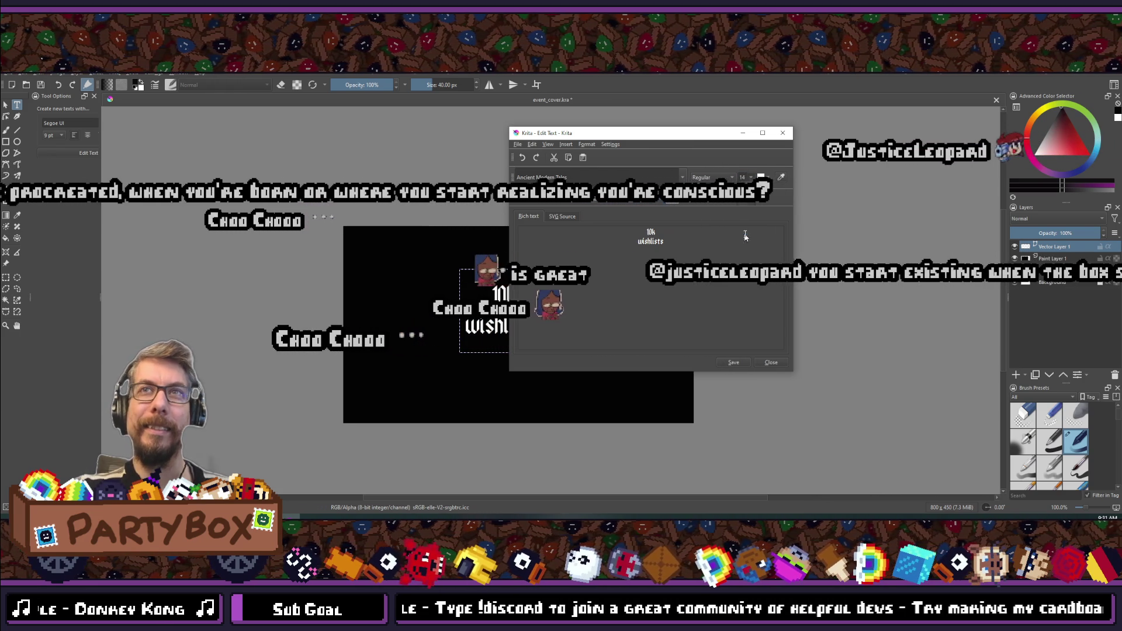
click(742, 231)
click(733, 362)
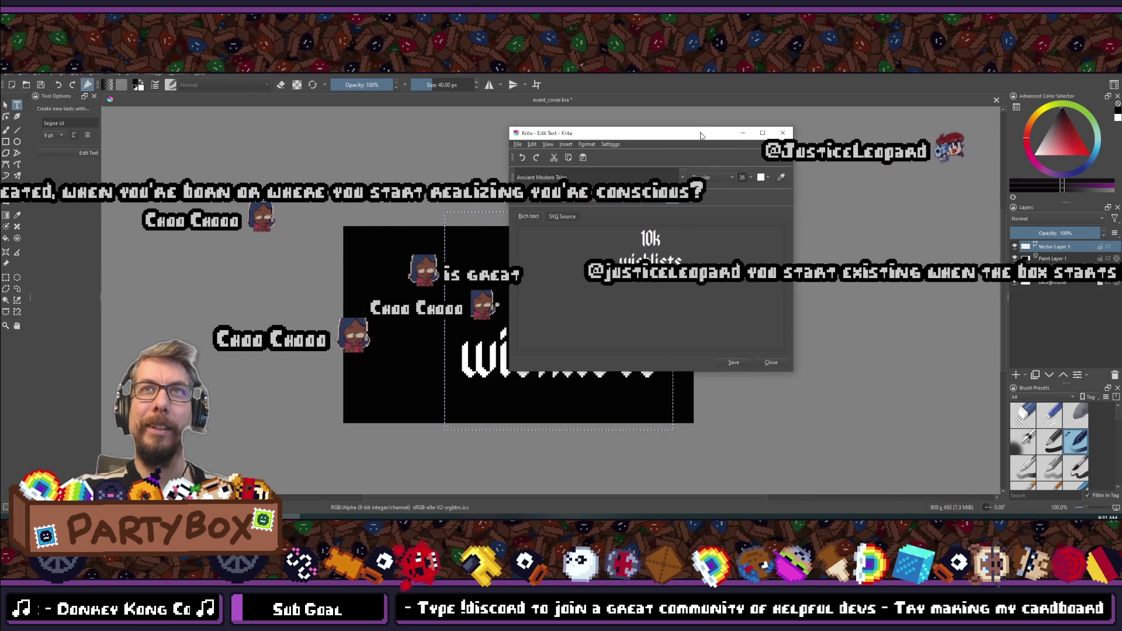
drag(643, 133, 887, 239)
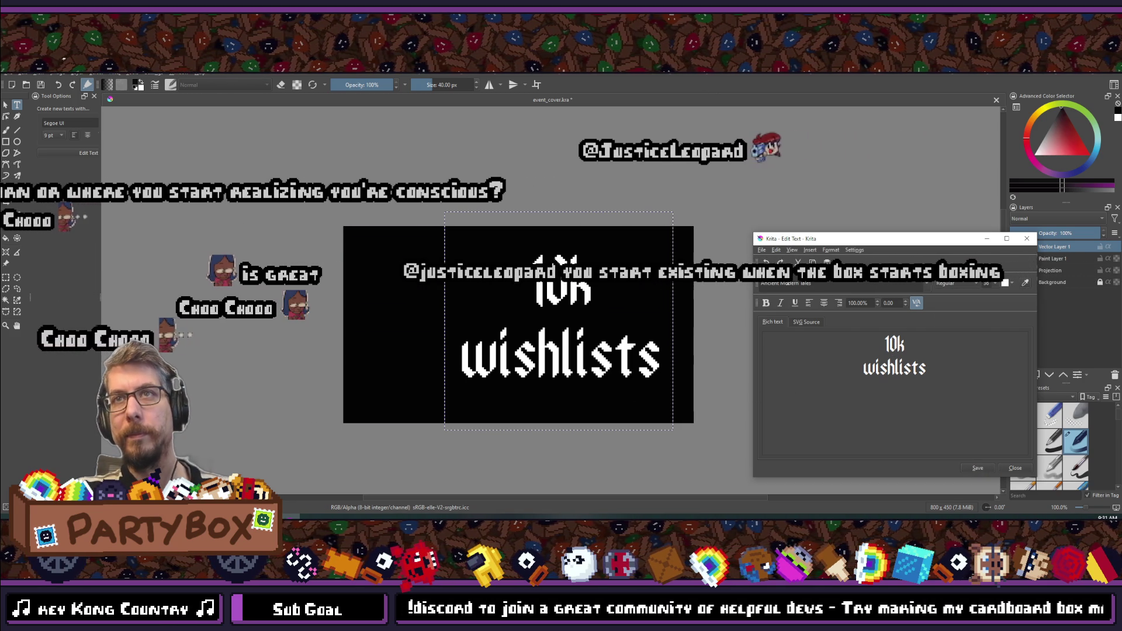
- Remove the line break so '10k wishlists' is one line, then close the text editor
key(BackSpace)
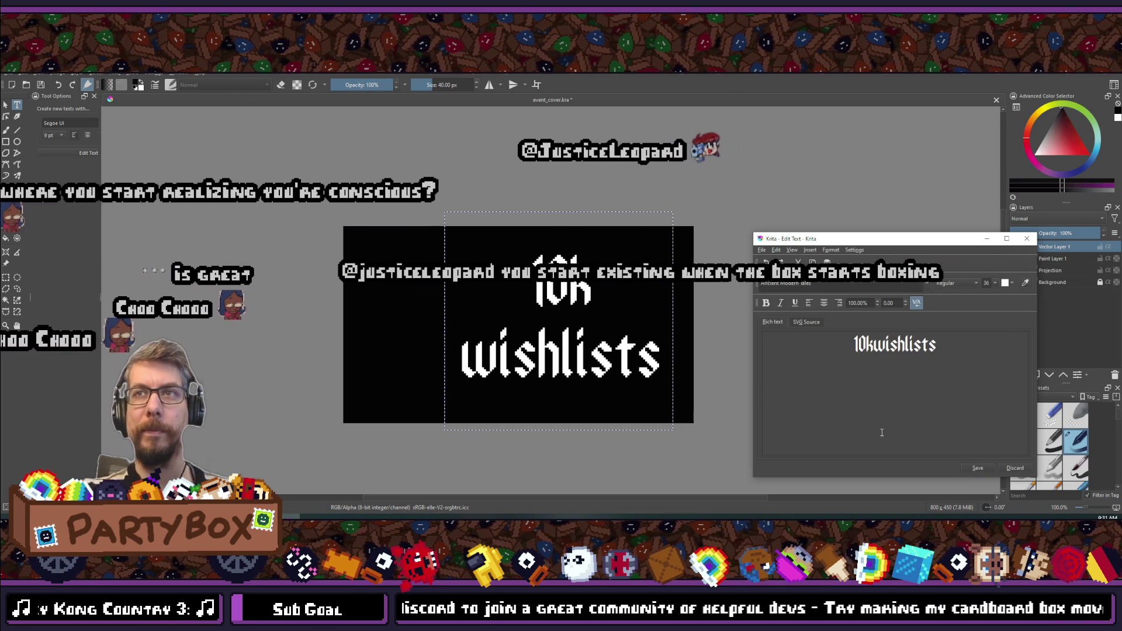
click(977, 469)
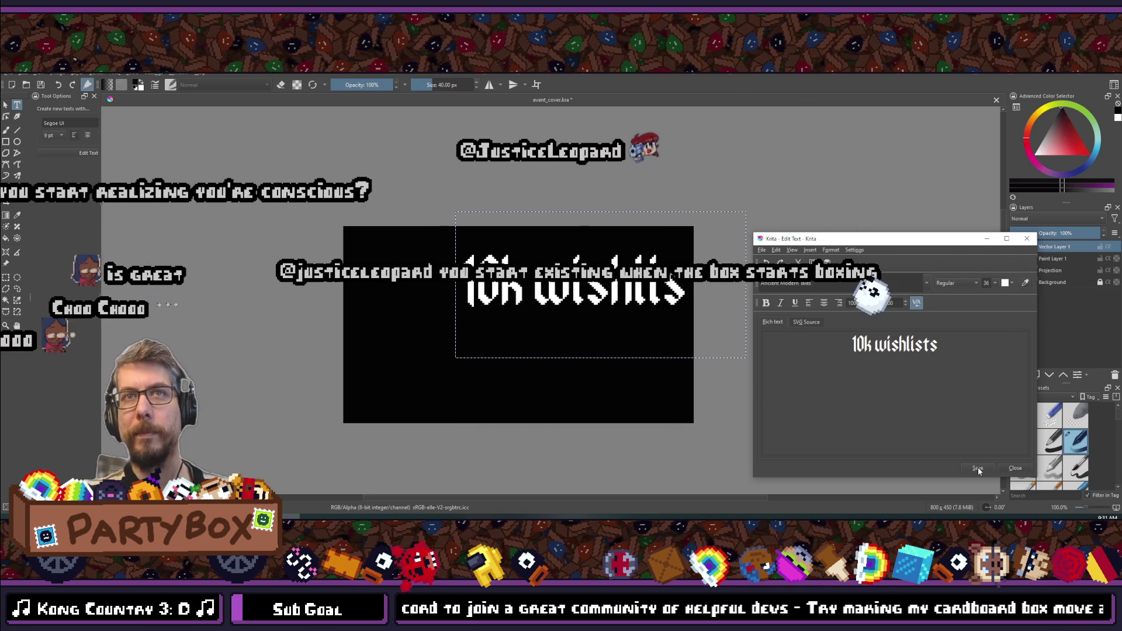
drag(895, 246, 899, 165)
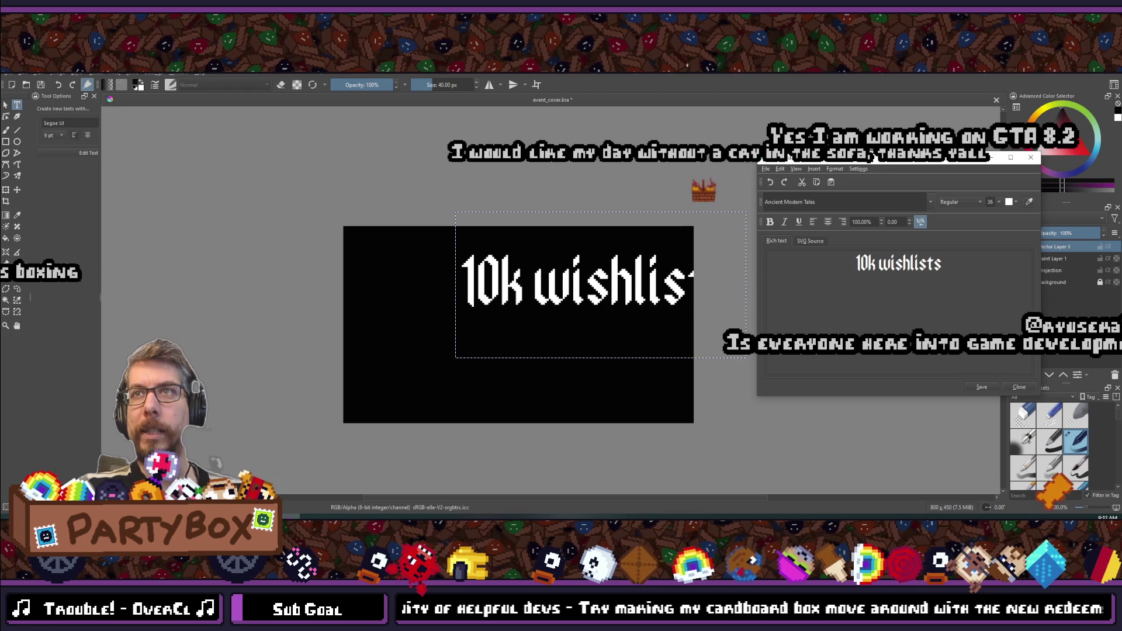
drag(906, 163, 849, 134)
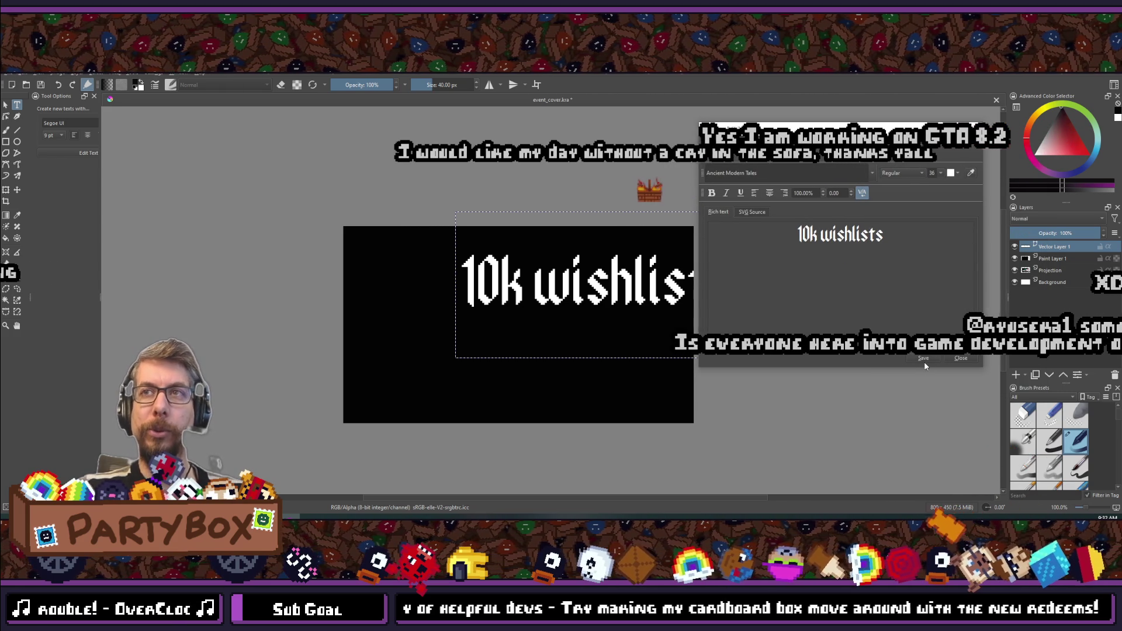
click(961, 359)
key(t)
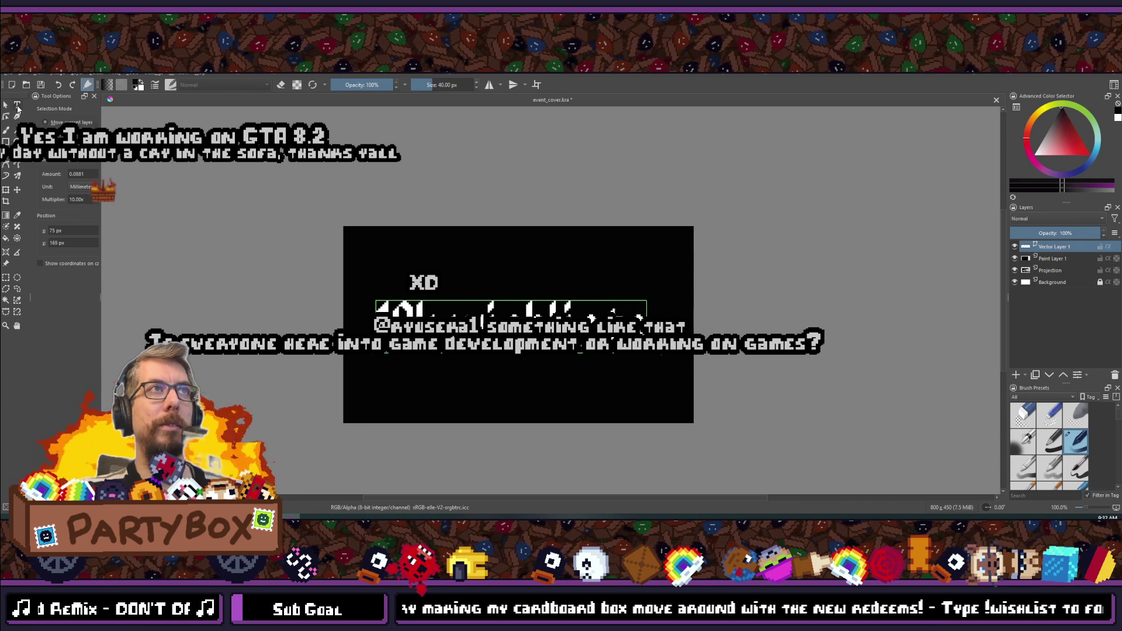
- Try a capital W in wishlists, revert to lowercase, and choose font size 48
click(17, 106)
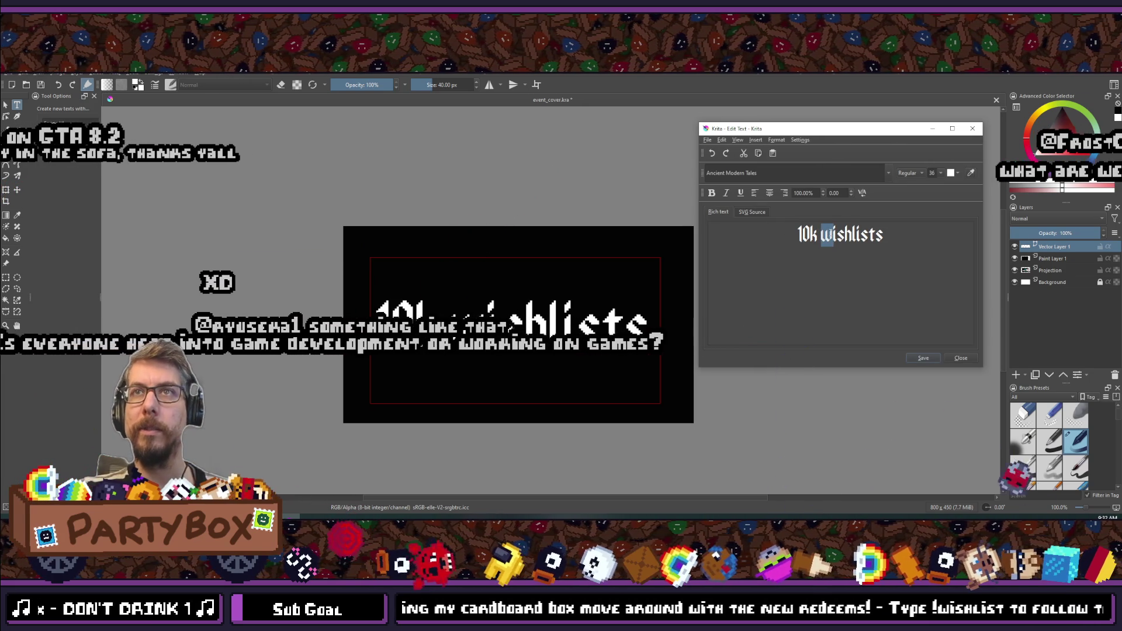
text(W)
click(923, 359)
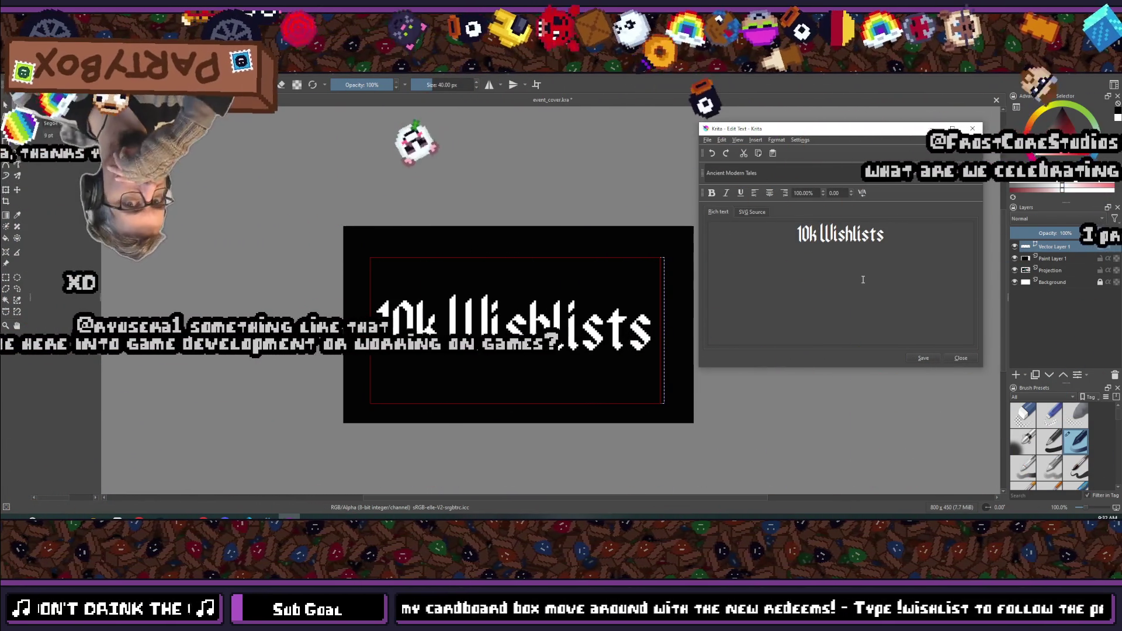
key(ctrl+z)
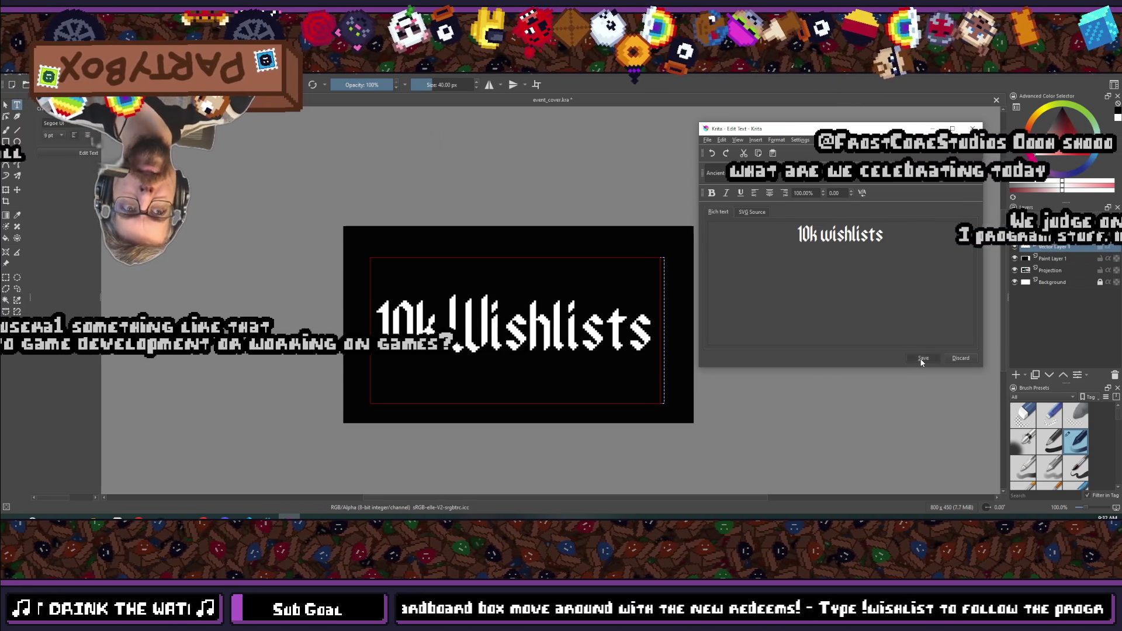
click(923, 357)
click(937, 172)
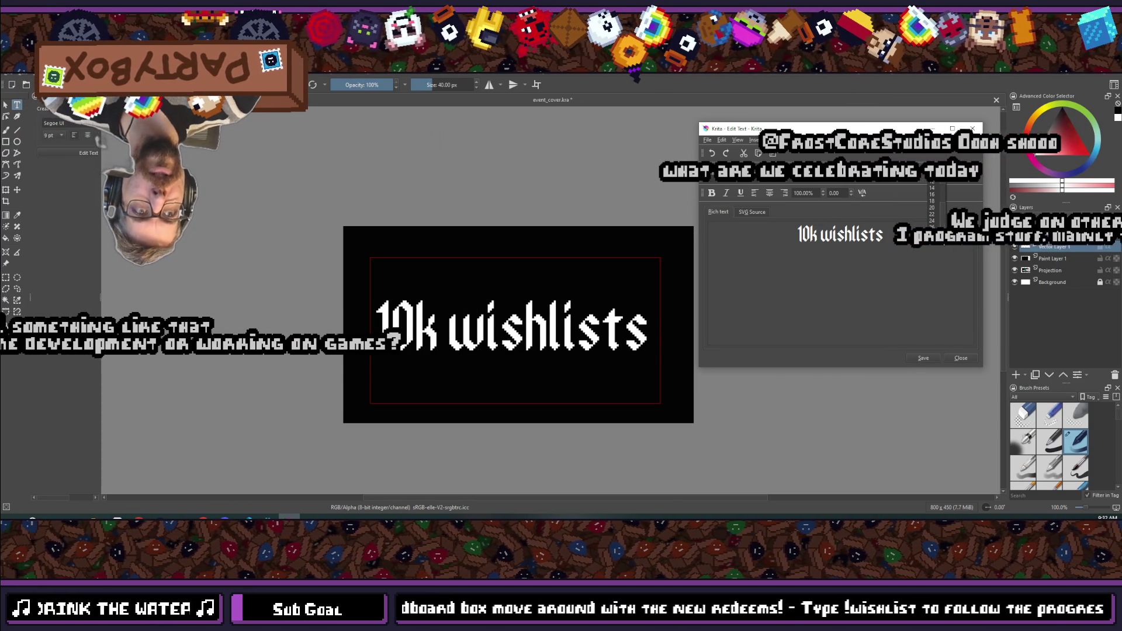
click(943, 244)
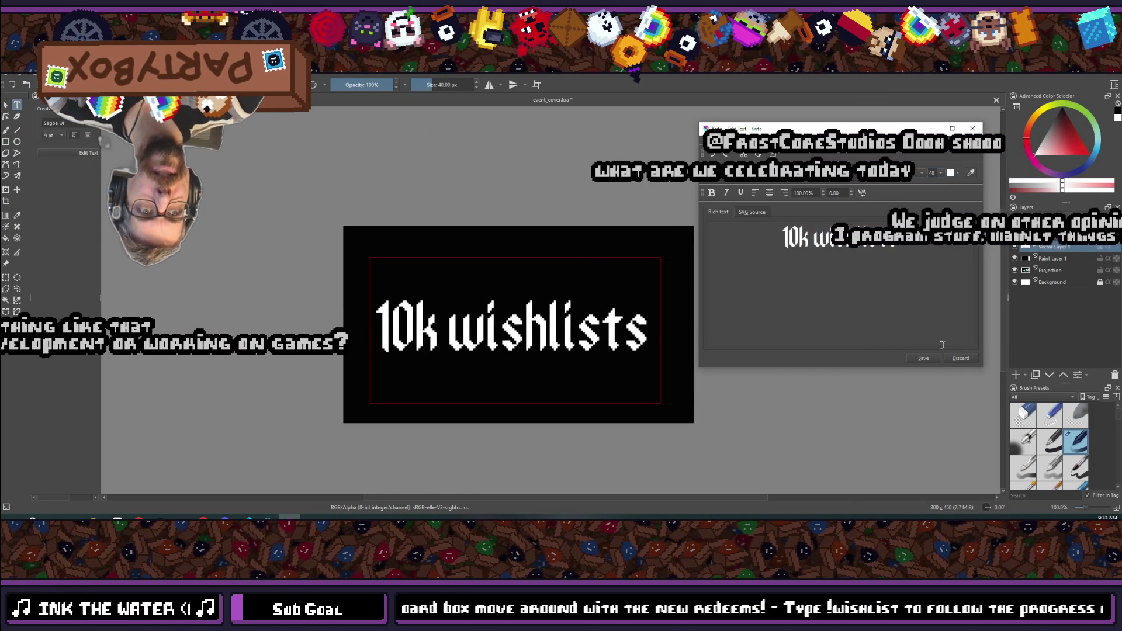
- Apply size 48, close the editor, and shift the text left and up on the cover
click(923, 357)
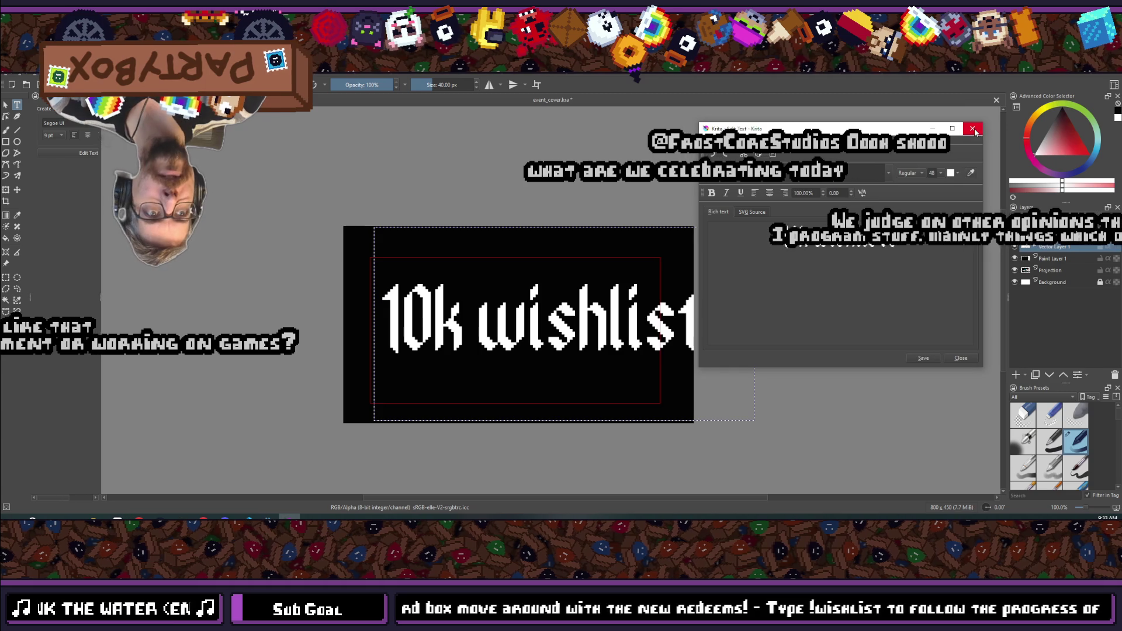
click(510, 416)
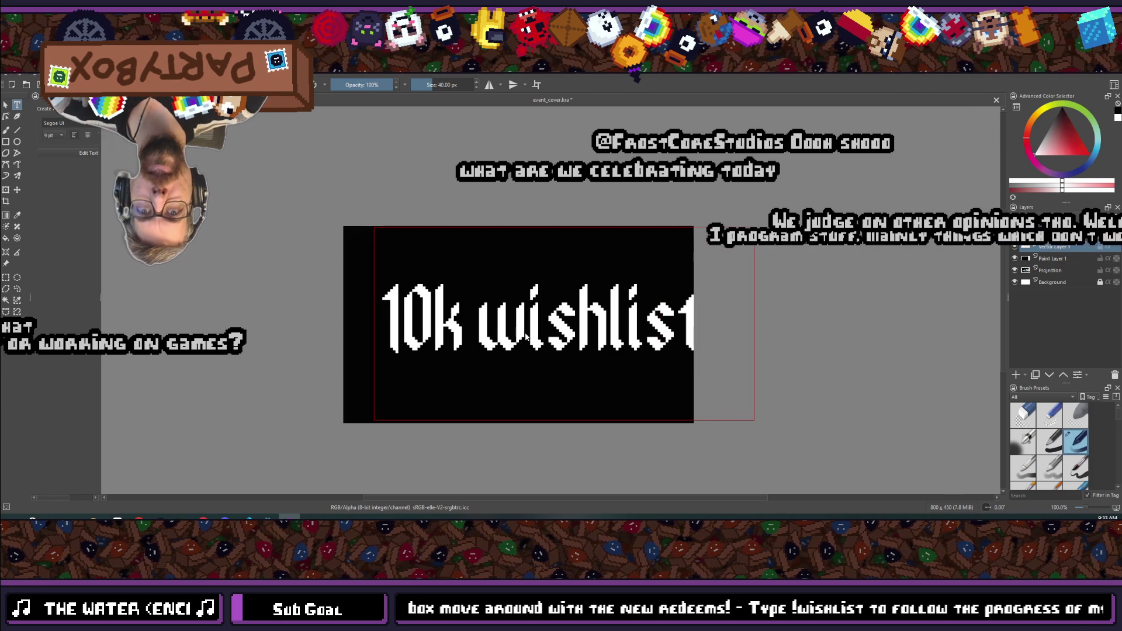
key(t)
mouse_move(613, 296)
mouse_down()
mouse_move(573, 290)
mouse_move(569, 278)
mouse_up()
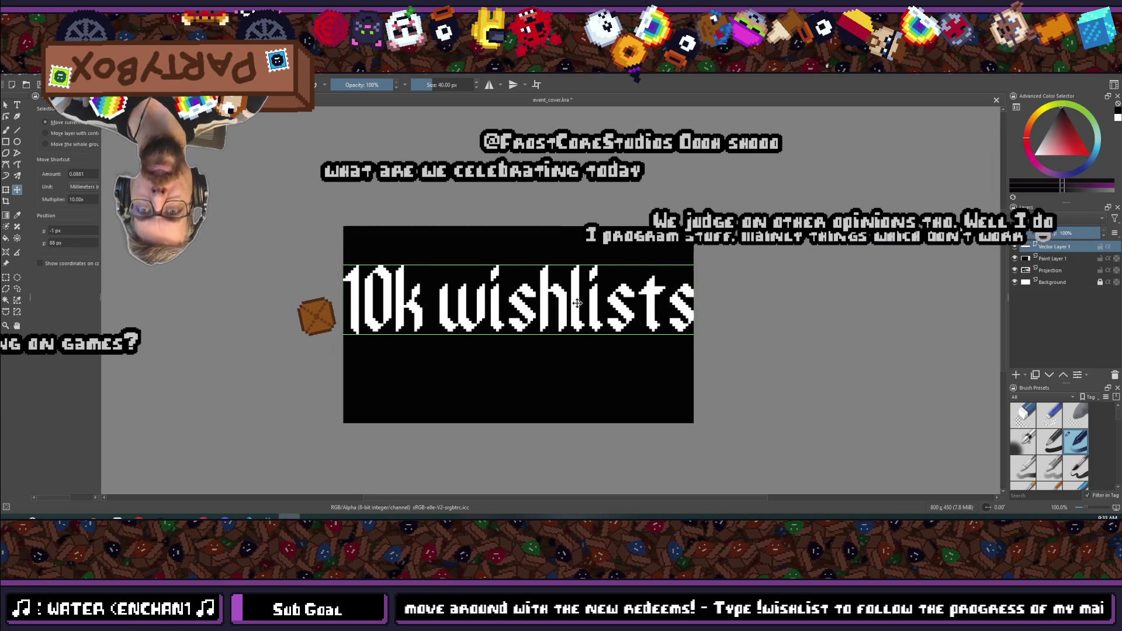
- Reopen the cover text for editing, close it, and nudge the text right and down
click(17, 105)
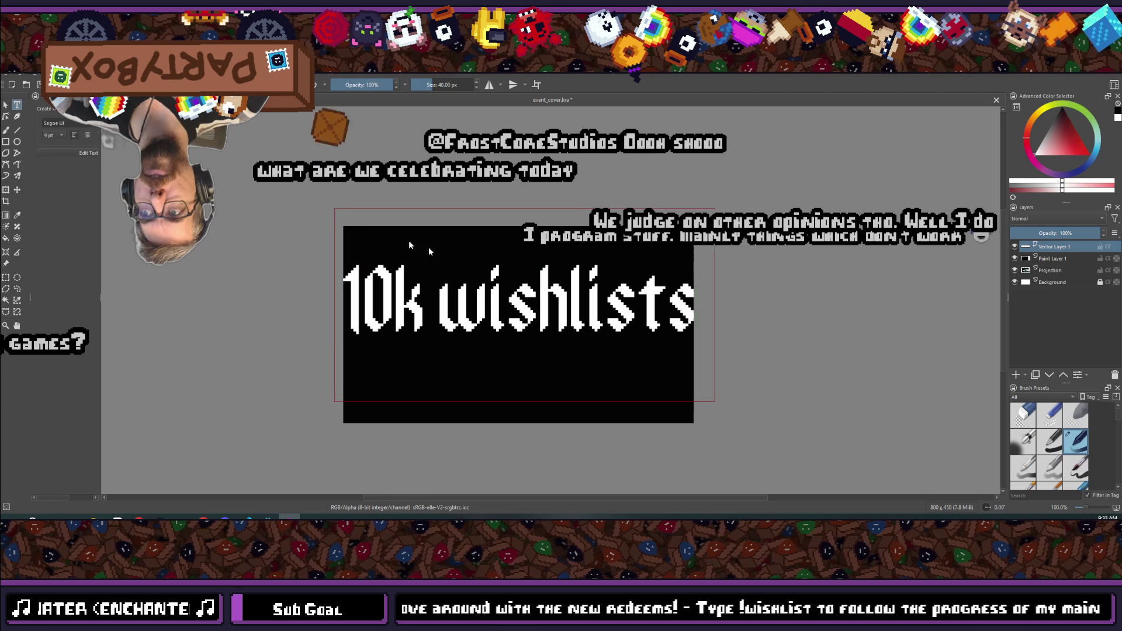
double_click(541, 313)
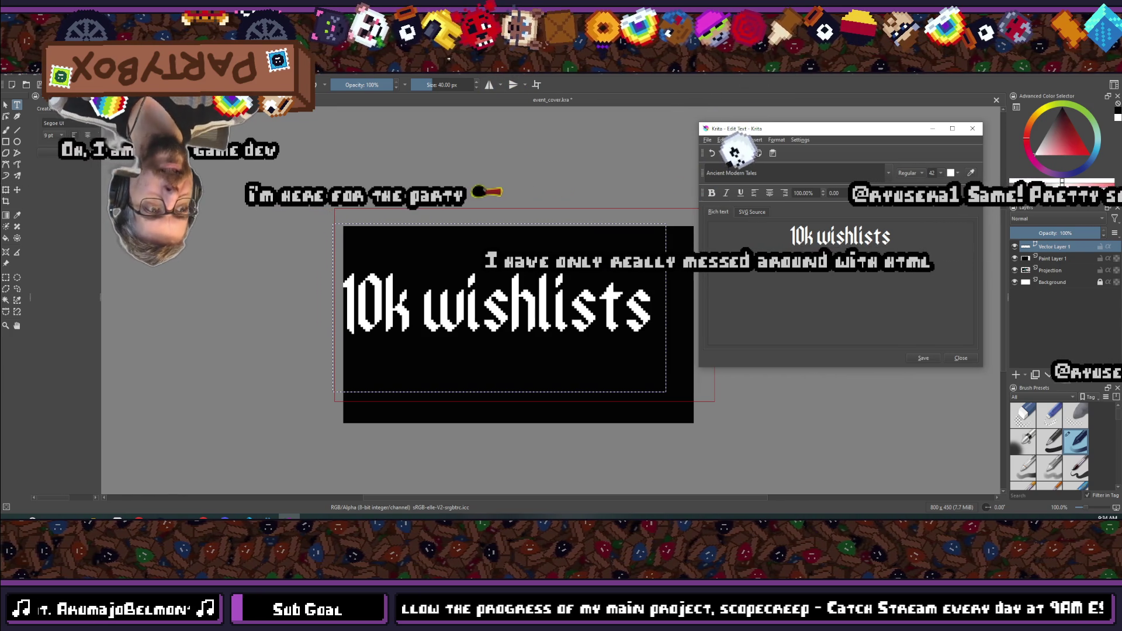
click(972, 128)
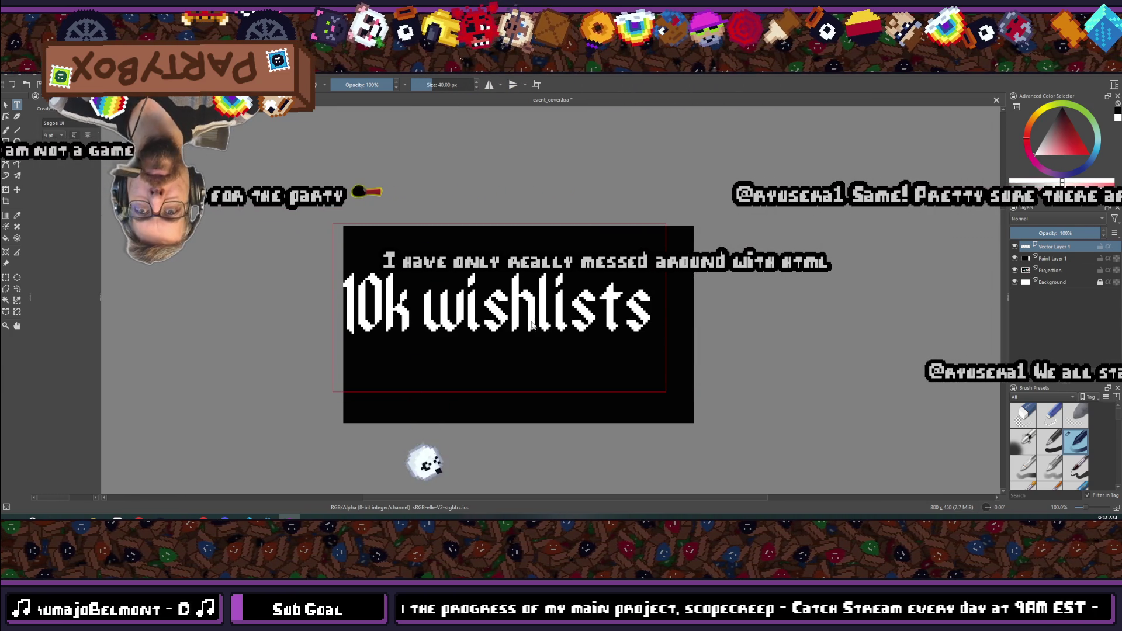
key(t)
mouse_move(520, 323)
mouse_down()
mouse_move(556, 328)
mouse_move(538, 339)
mouse_up()
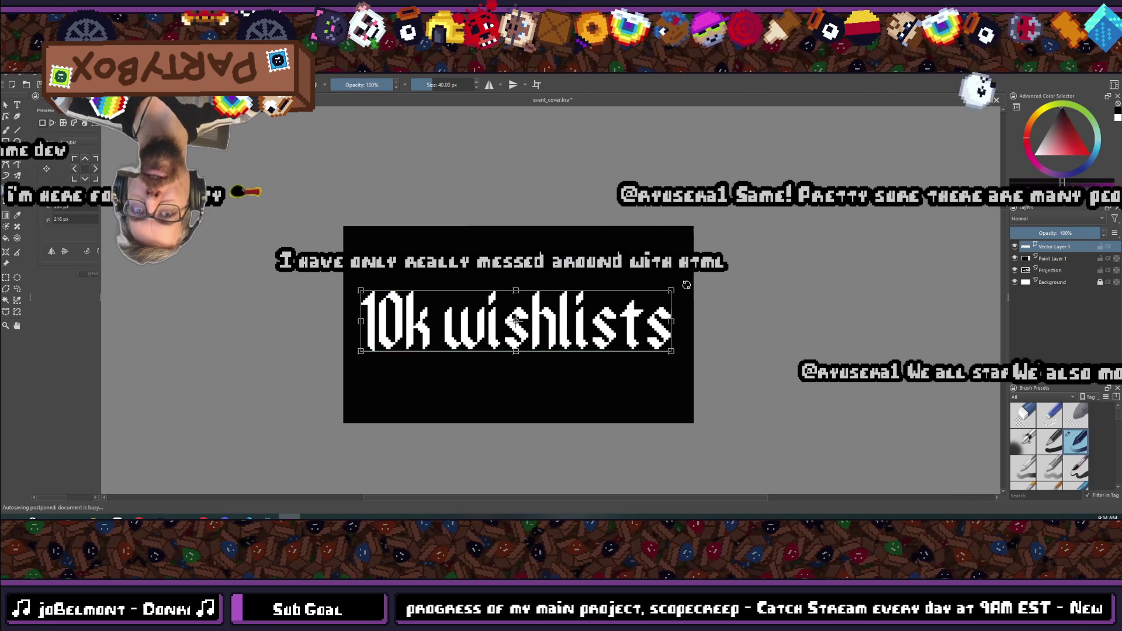
- Rotate the '10k wishlists' text counter-clockwise across the cover and apply the transform
mouse_move(659, 295)
mouse_down()
mouse_move(684, 248)
mouse_move(630, 280)
mouse_up()
key(Return)
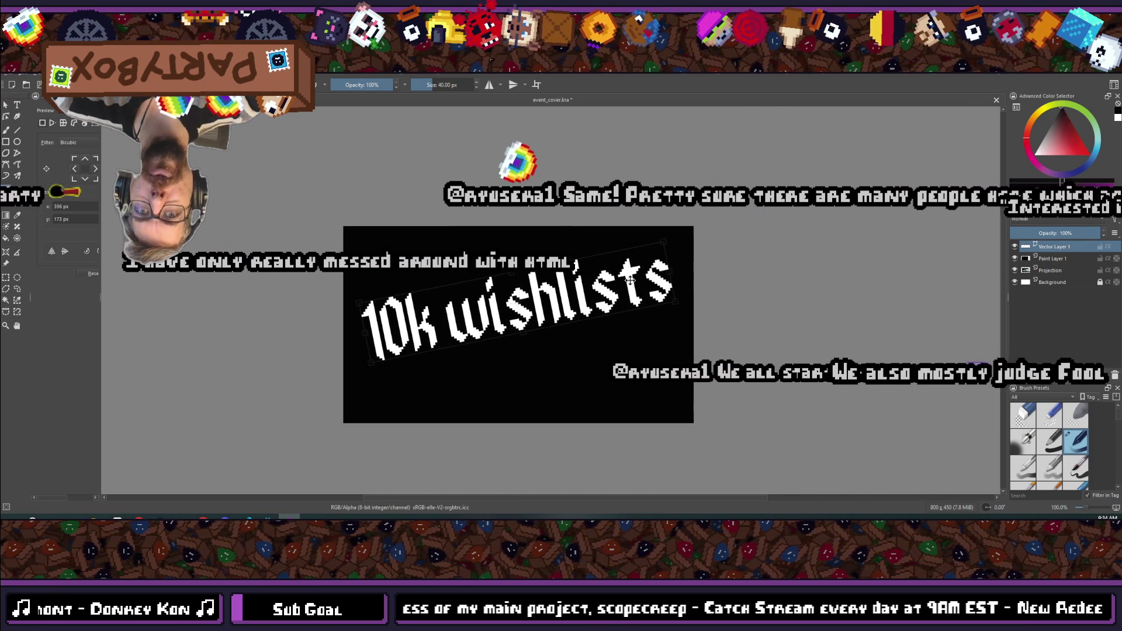
scroll(468, 301, down, 5)
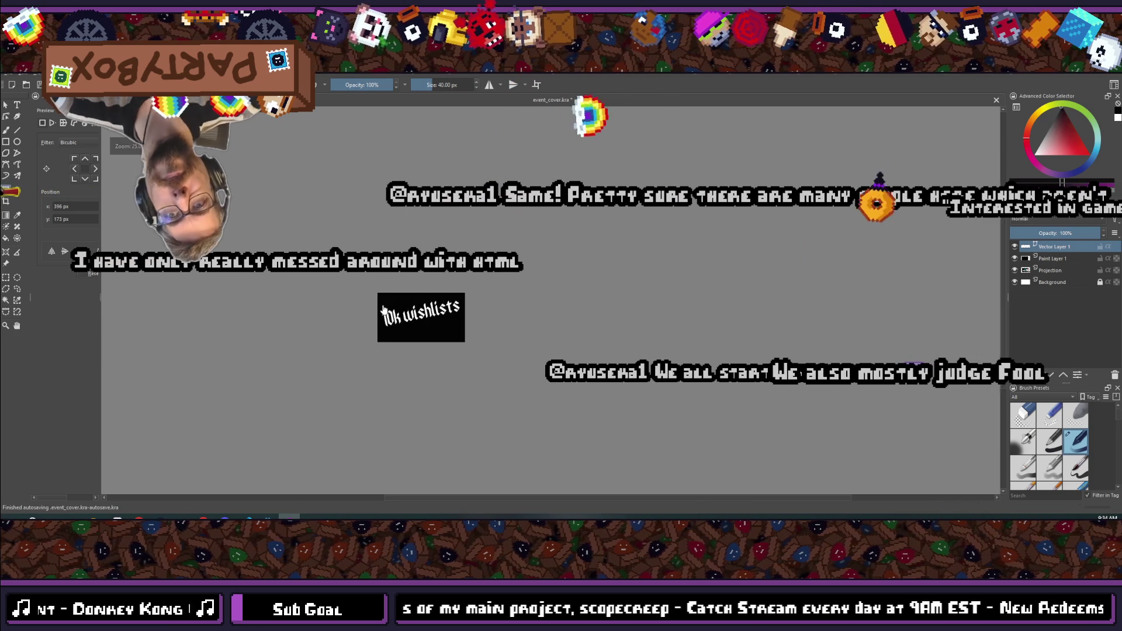
scroll(351, 343, up, 2)
scroll(455, 304, up, 6)
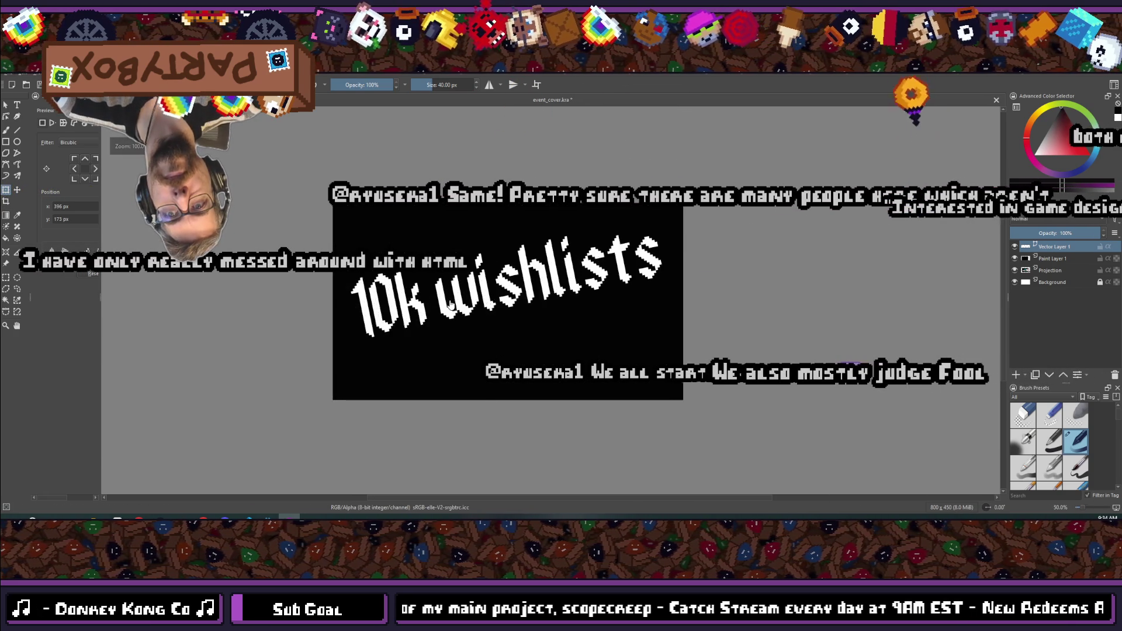
scroll(513, 308, down, 5)
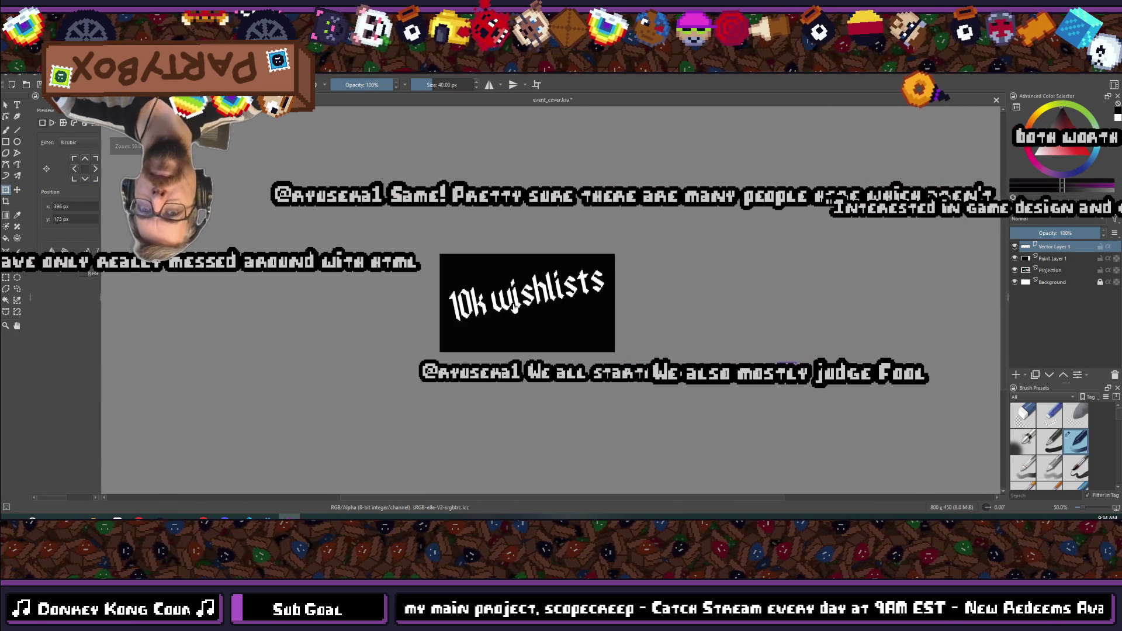
scroll(509, 310, down, 1)
scroll(478, 325, up, 3)
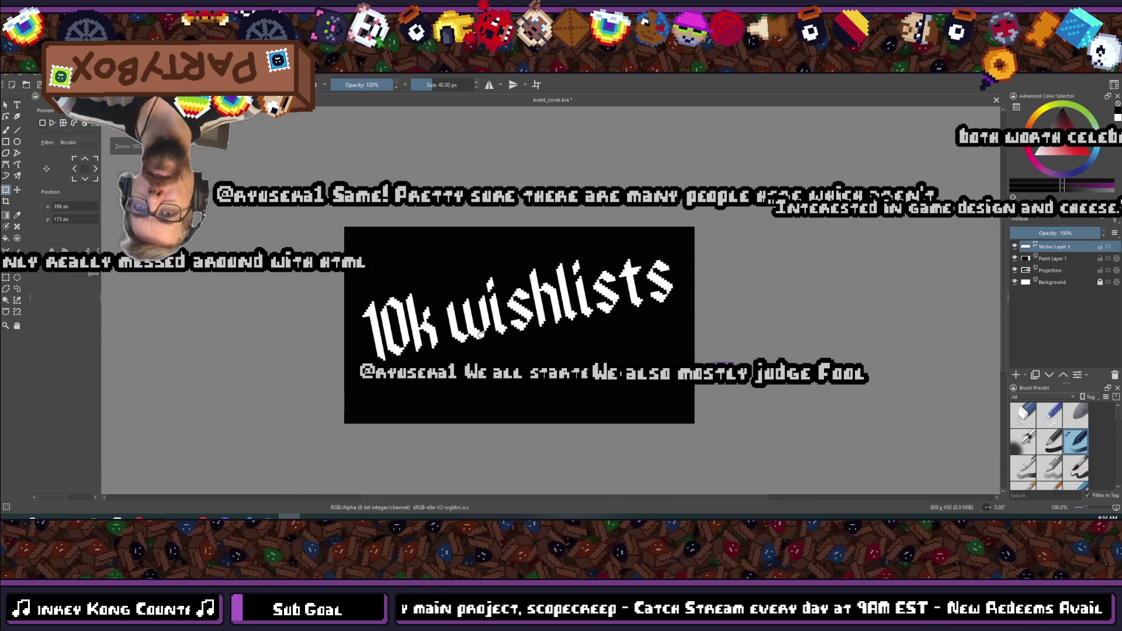
scroll(479, 330, up, 1)
scroll(483, 337, down, 1)
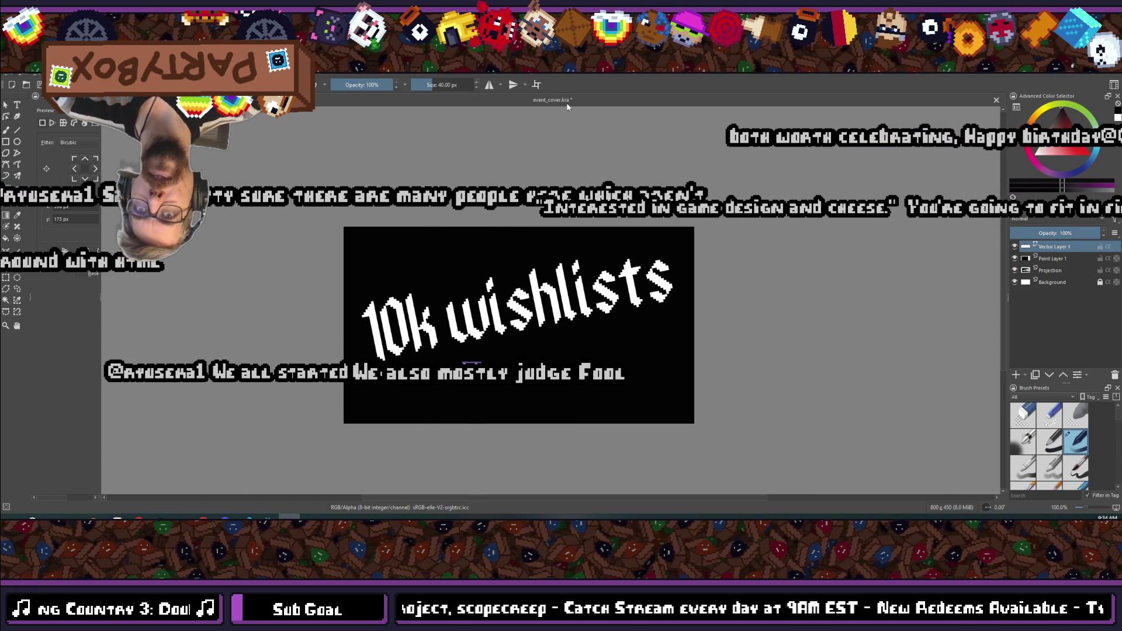
key(alt+Tab)
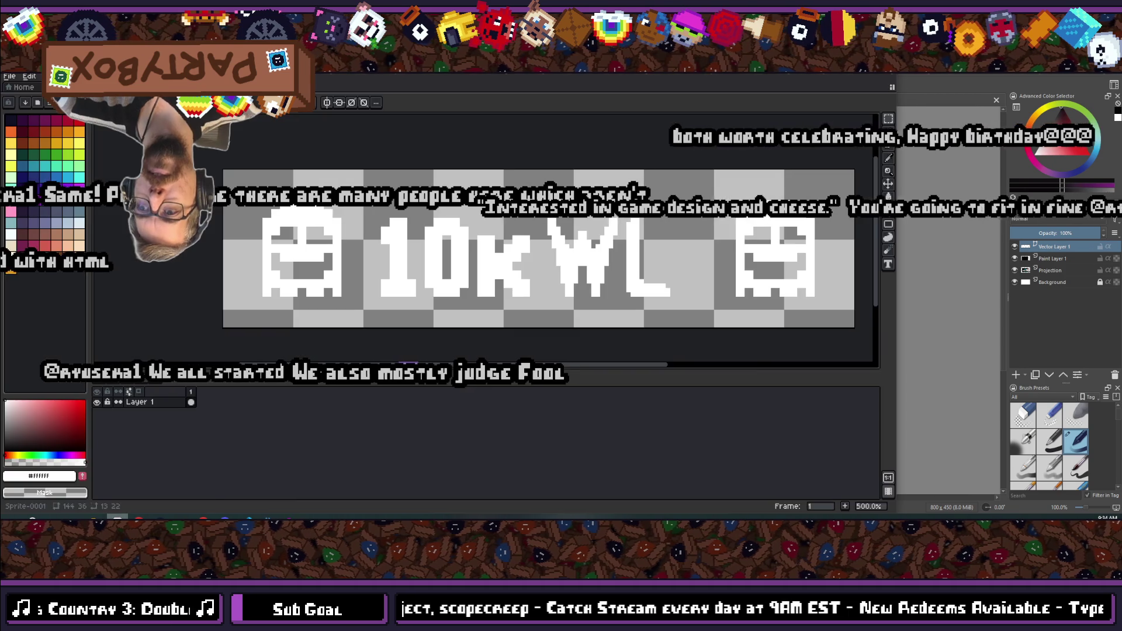
- Select the banner's left ghost, then switch over to the achievements sprite
drag(252, 176, 358, 302)
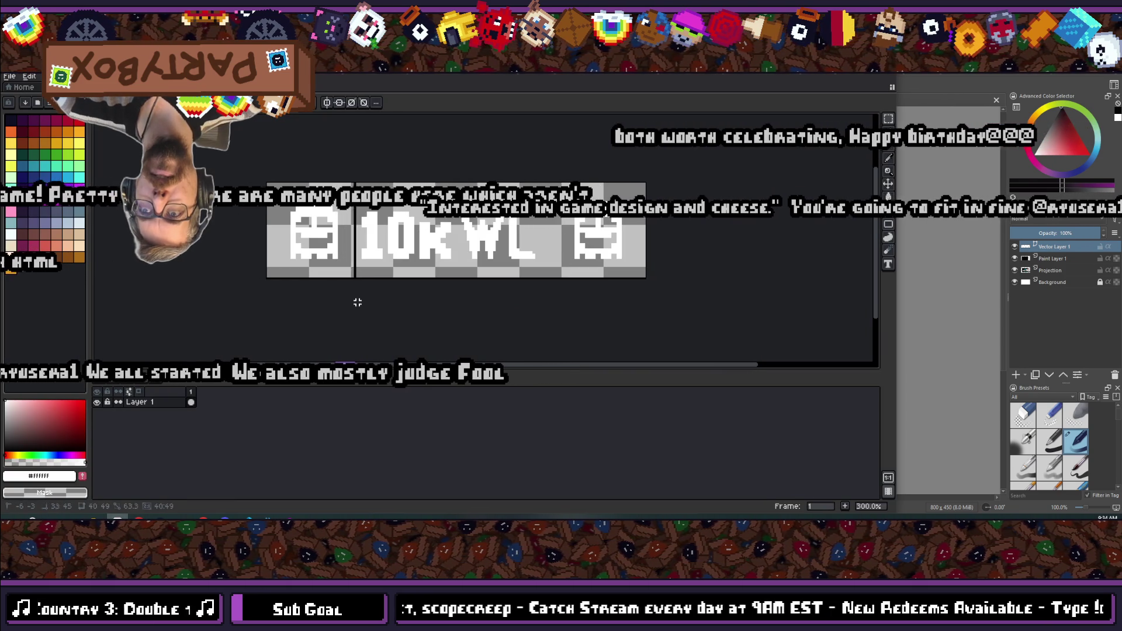
key(ctrl+Tab)
key(ctrl+Tab)
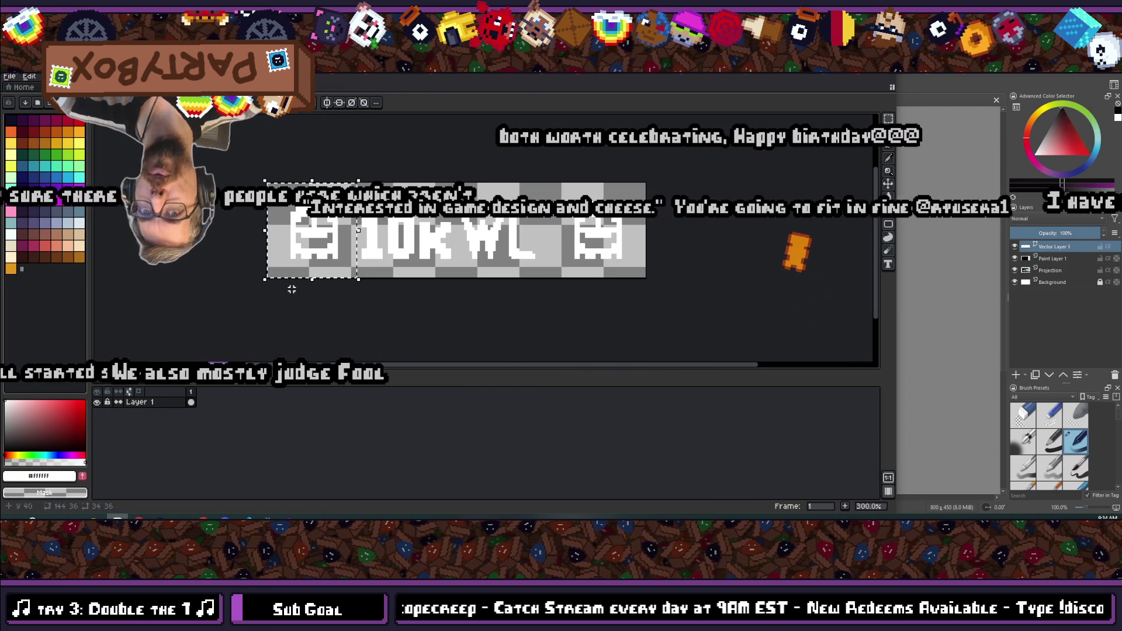
key(ctrl+Tab)
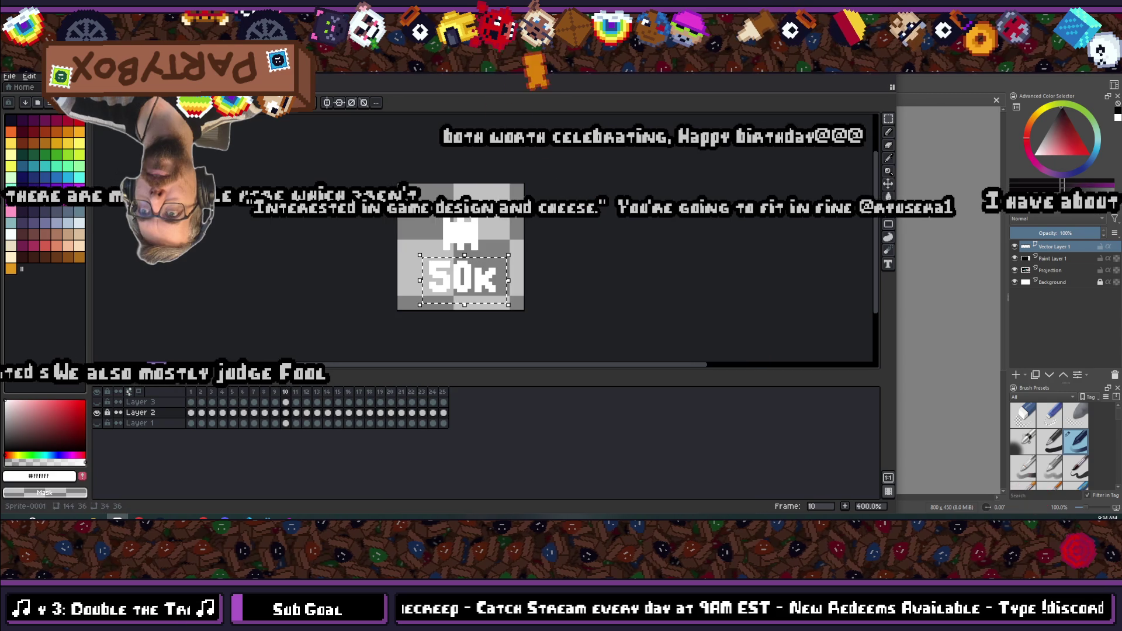
key(ctrl+Tab)
scroll(362, 223, up, 2)
scroll(362, 224, down, 1)
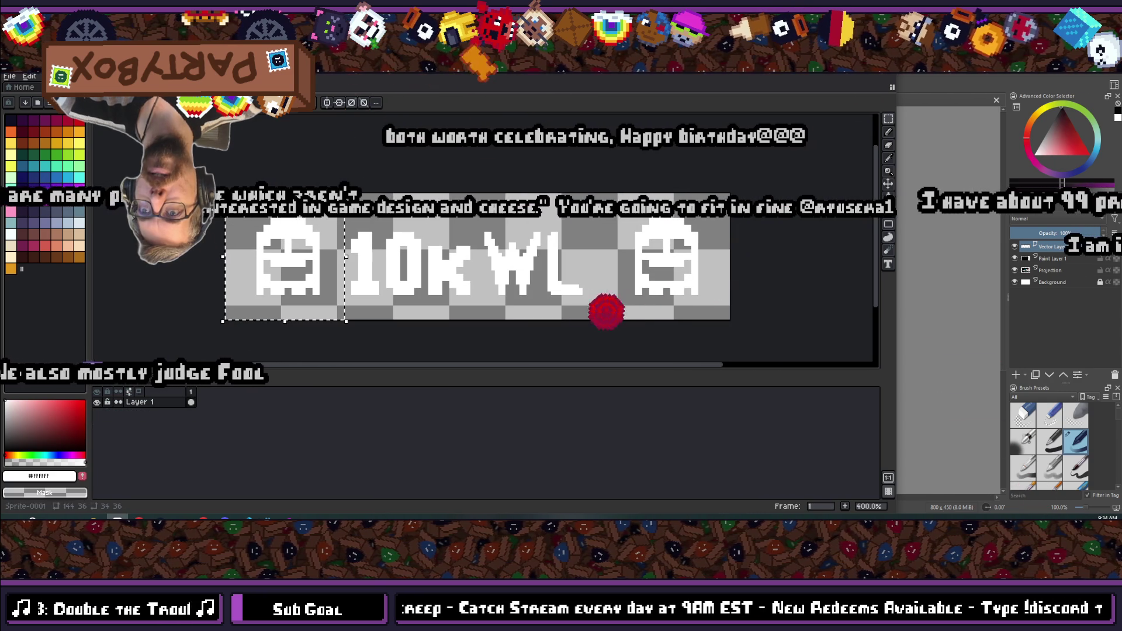
key(ctrl+Tab)
key(ctrl+Tab)
key(ctrl+Tab)
key(ctrl+Tab)
- Go to frame 20, the yellow face frame of the achievements animation
click(401, 393)
key(Left)
key(Left)
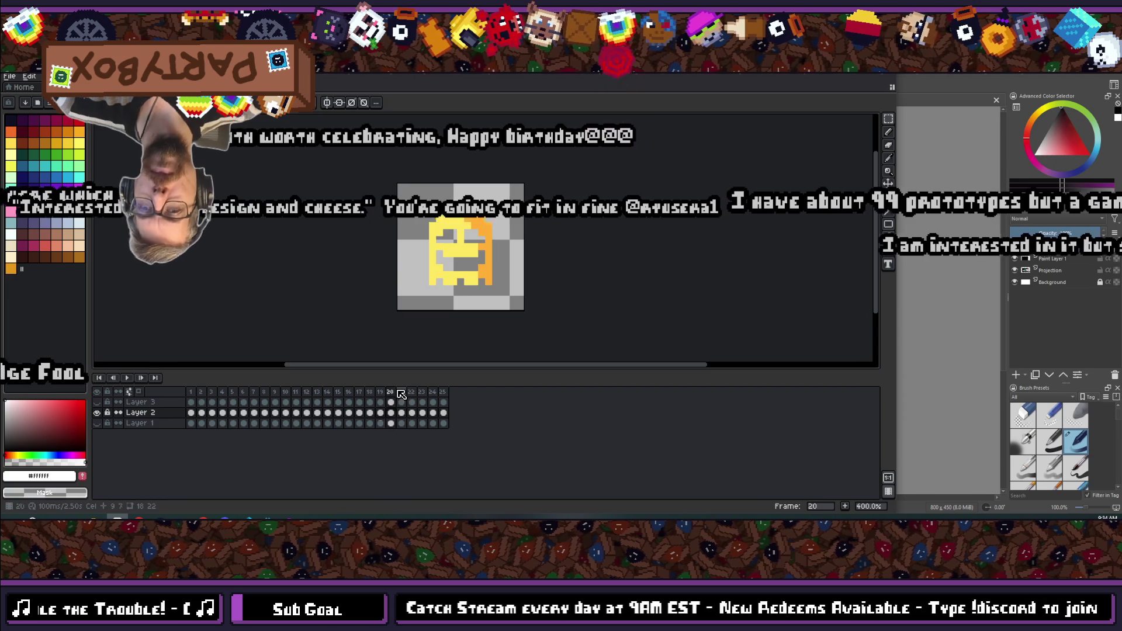
key(Right)
key(plus)
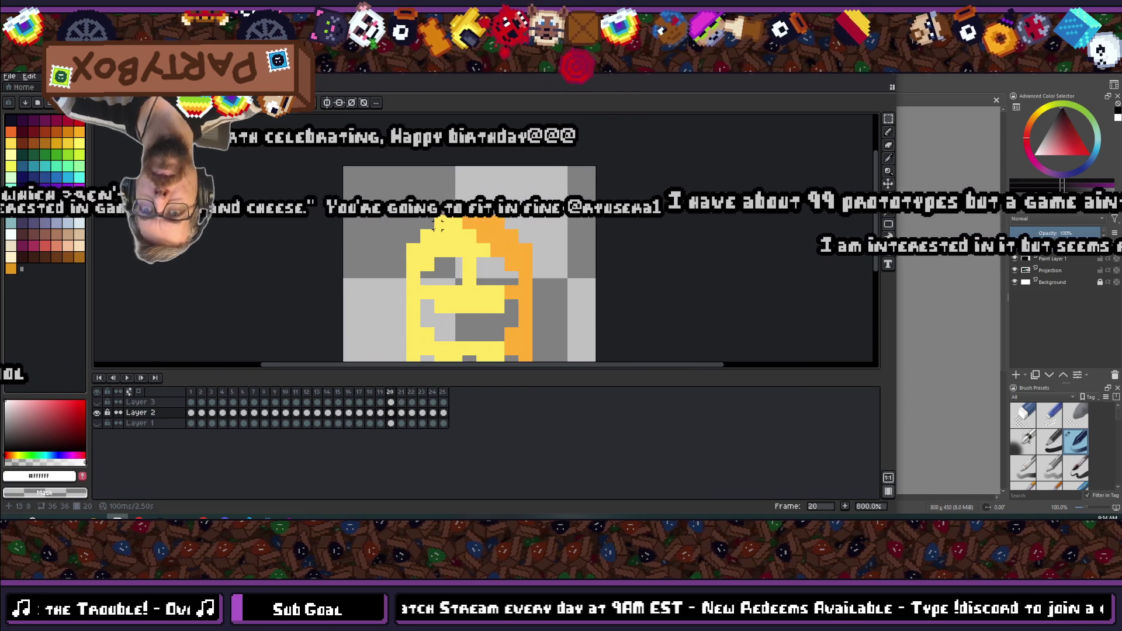
- Bucket-fill the face's eyes and mouth with the darkest palette colour, index 0
click(10, 120)
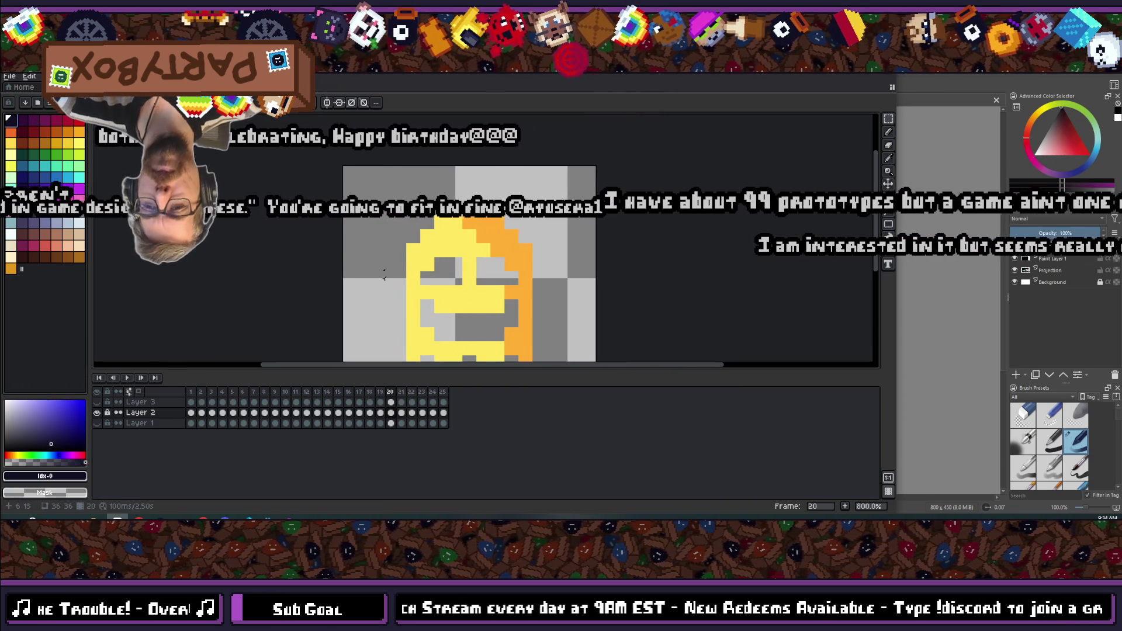
click(441, 266)
click(496, 266)
click(462, 326)
scroll(323, 222, down, 2)
scroll(323, 222, up, 3)
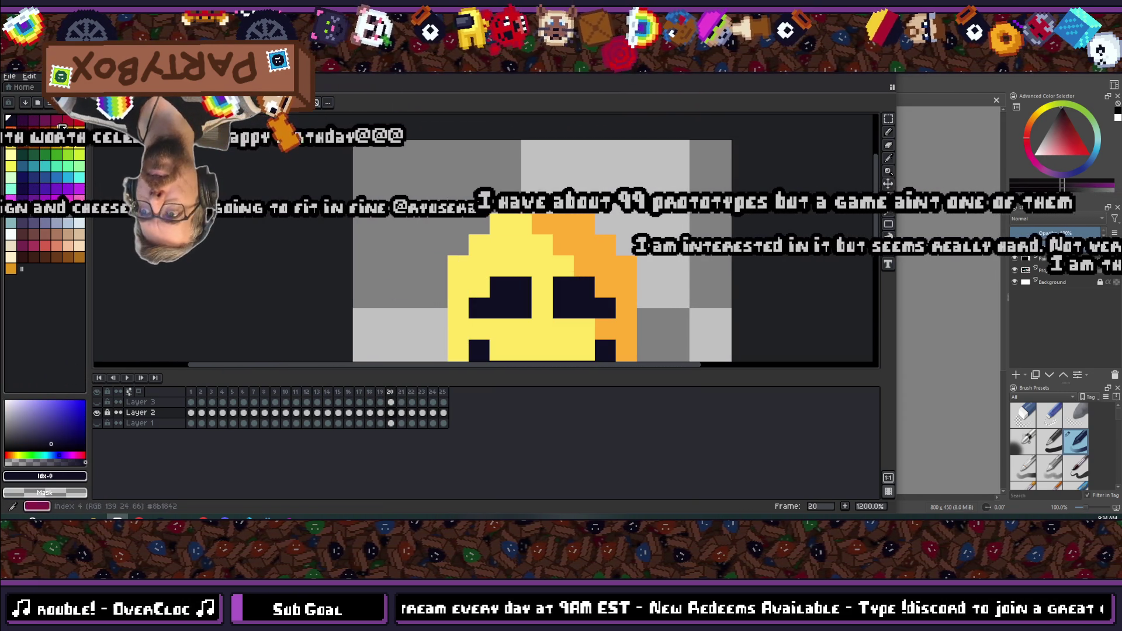
- Pencil red pixels into the face's left and right eyes
click(72, 120)
click(495, 282)
scroll(495, 281, up, 2)
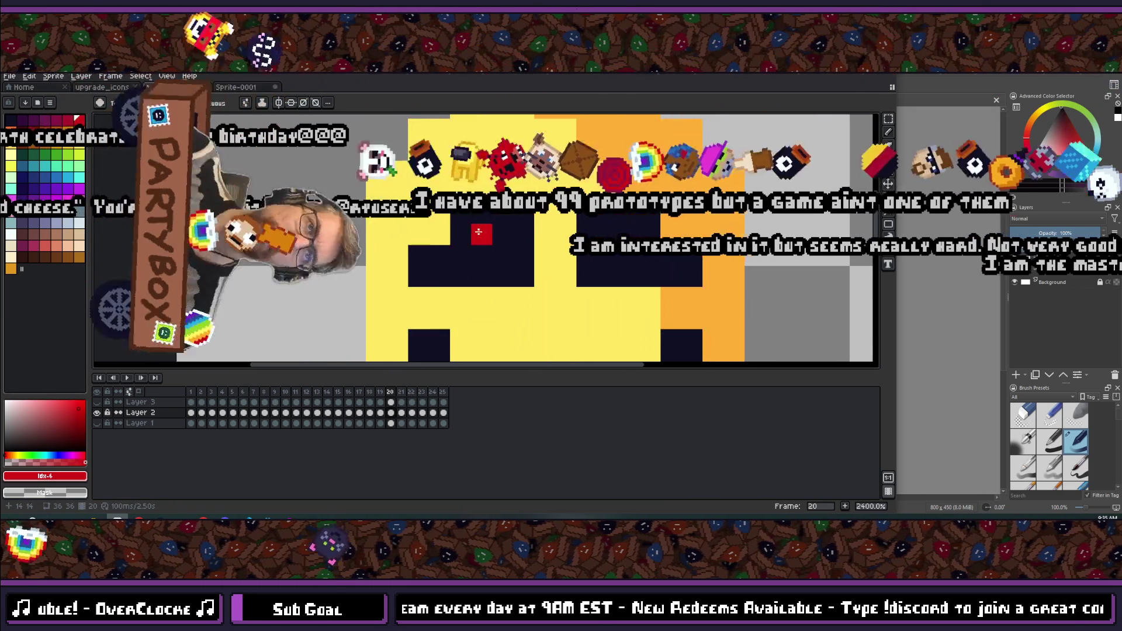
key(b)
click(476, 226)
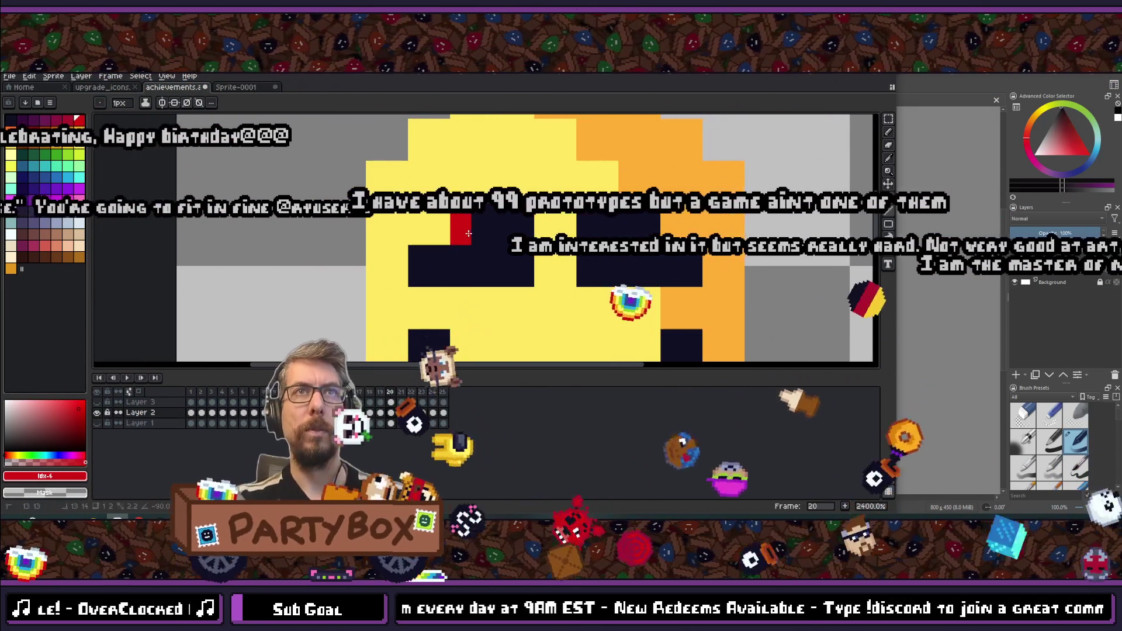
shift+click(587, 229)
key(ctrl+z)
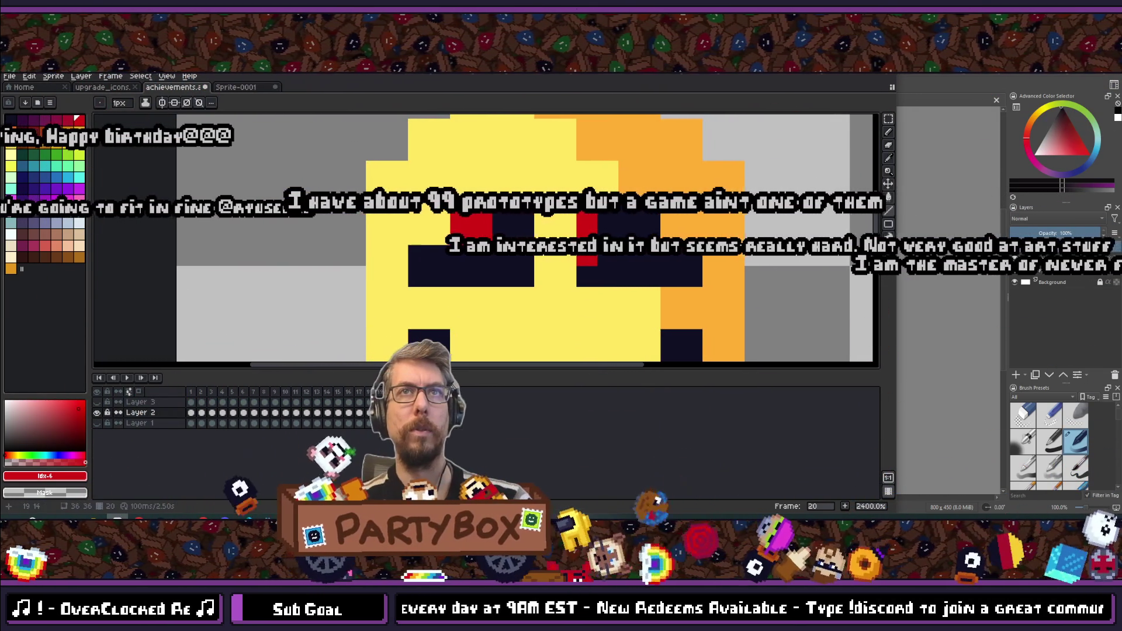
click(586, 229)
- Undo the trial red pixels on the face
scroll(578, 321, down, 9)
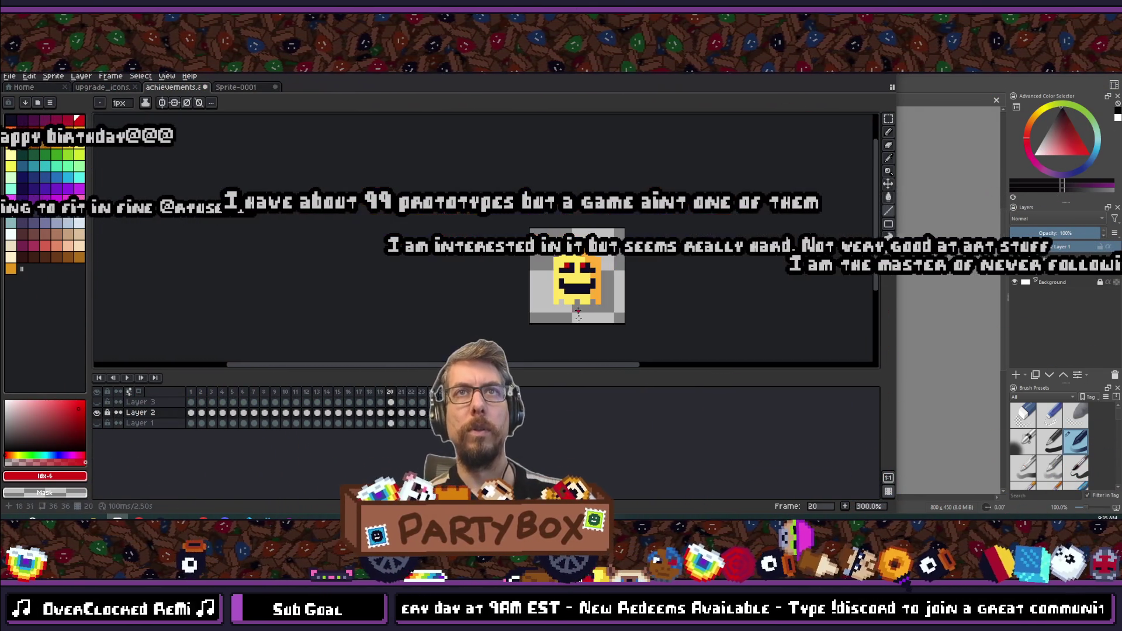
scroll(579, 281, up, 3)
key(t)
key(ctrl+z)
key(ctrl+z)
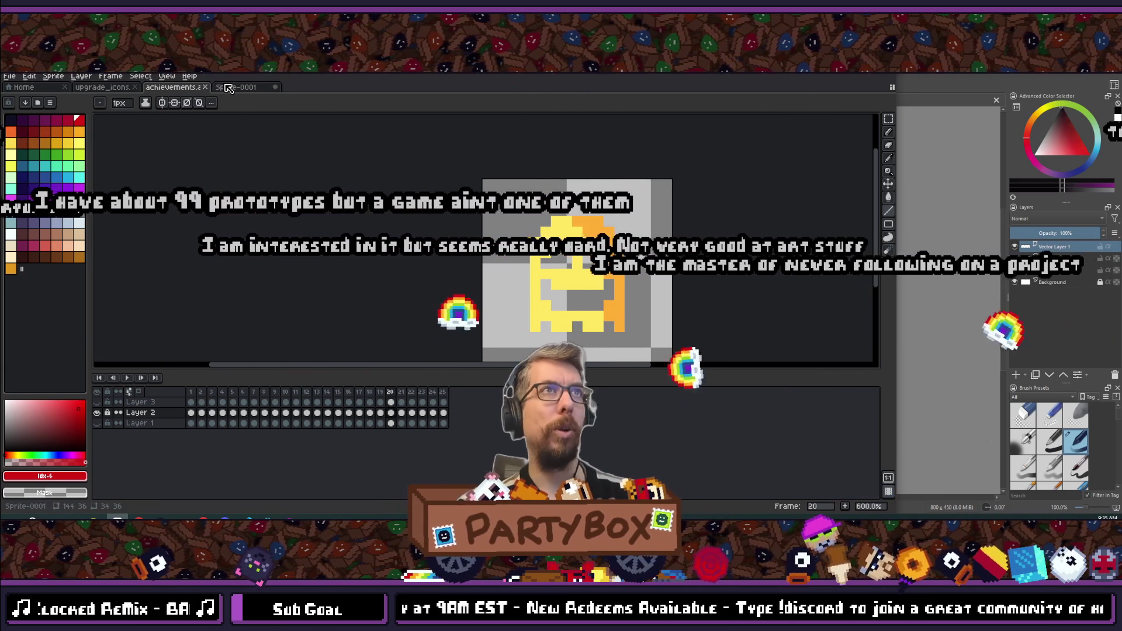
- Return to the Sprite-0001 banner and pick the darkest palette colour
key(ctrl+Tab)
scroll(199, 135, up, 4)
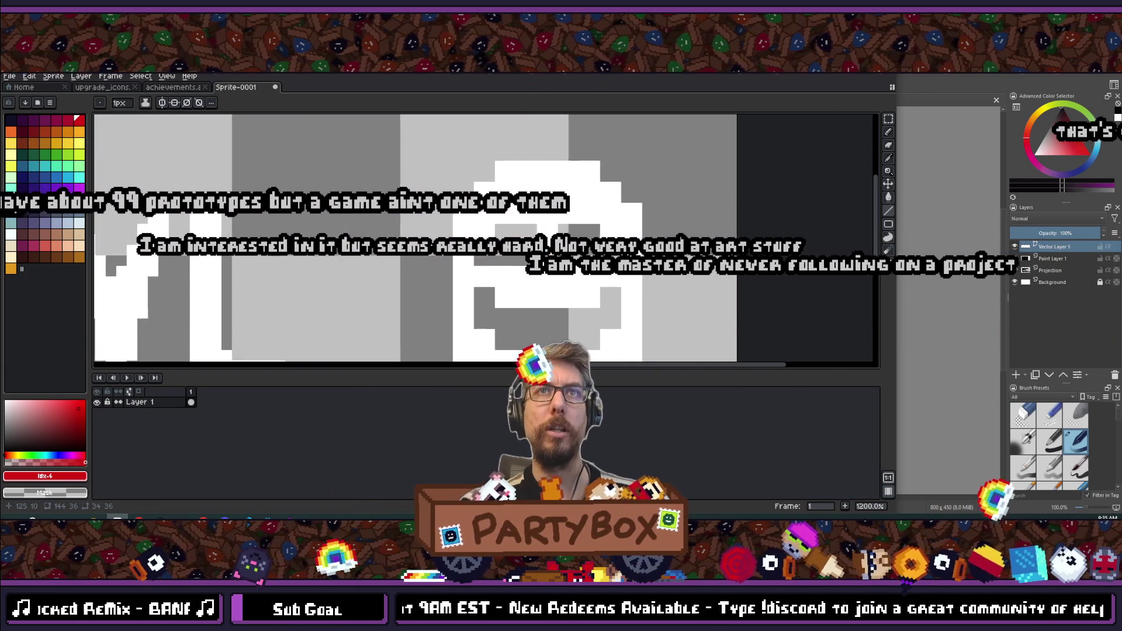
click(10, 119)
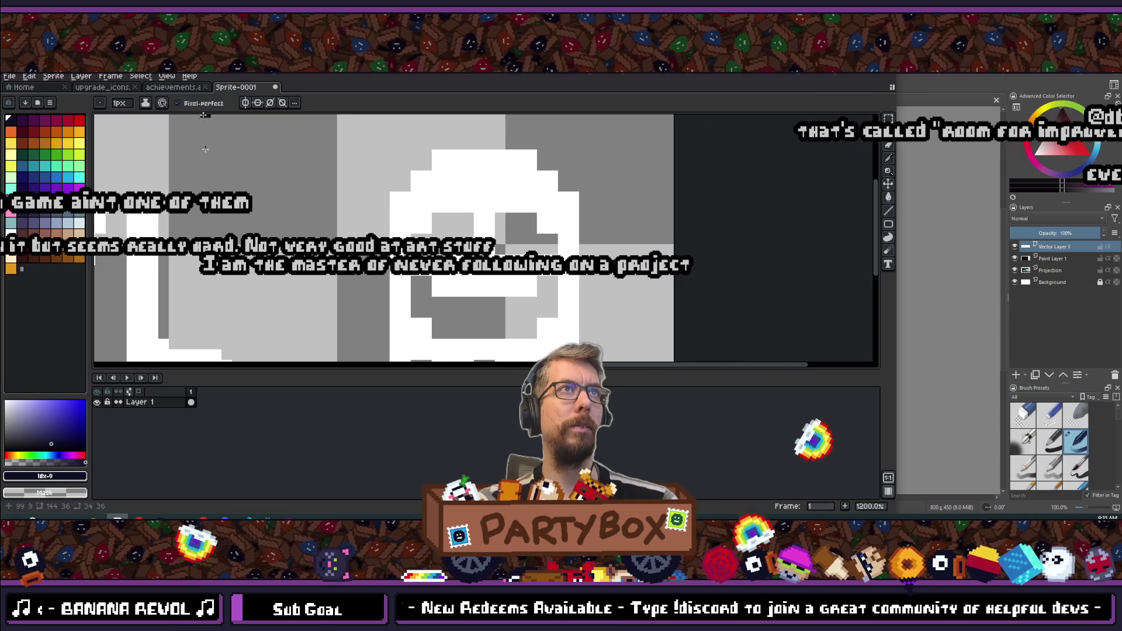
scroll(142, 154, down, 3)
scroll(142, 154, up, 3)
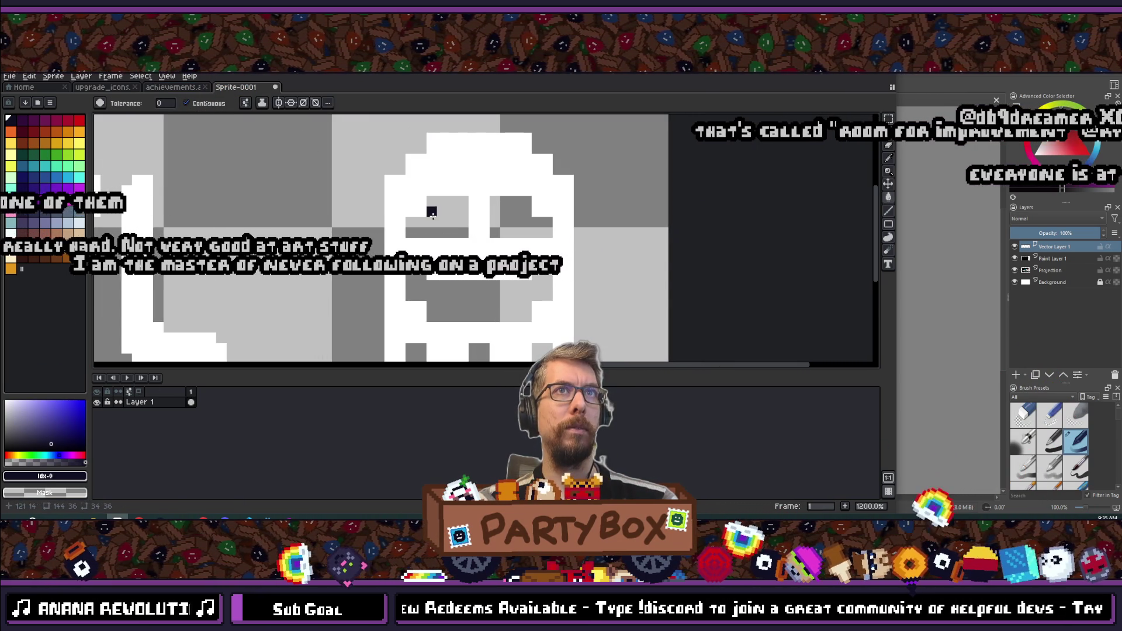
scroll(452, 233, down, 4)
scroll(453, 233, up, 3)
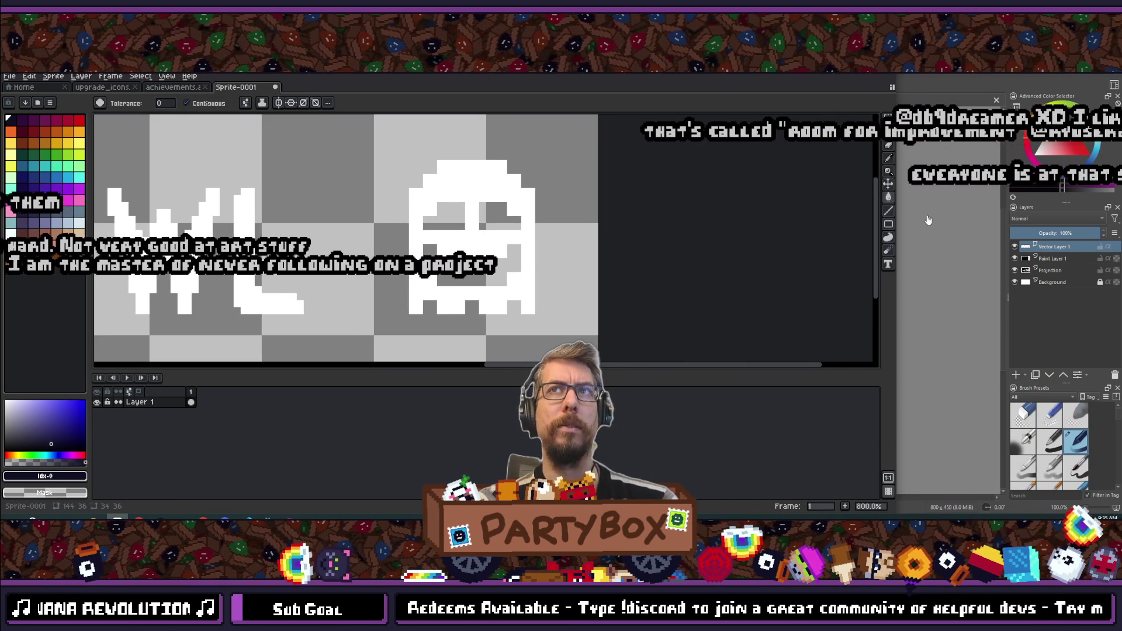
scroll(292, 209, down, 3)
scroll(293, 209, up, 1)
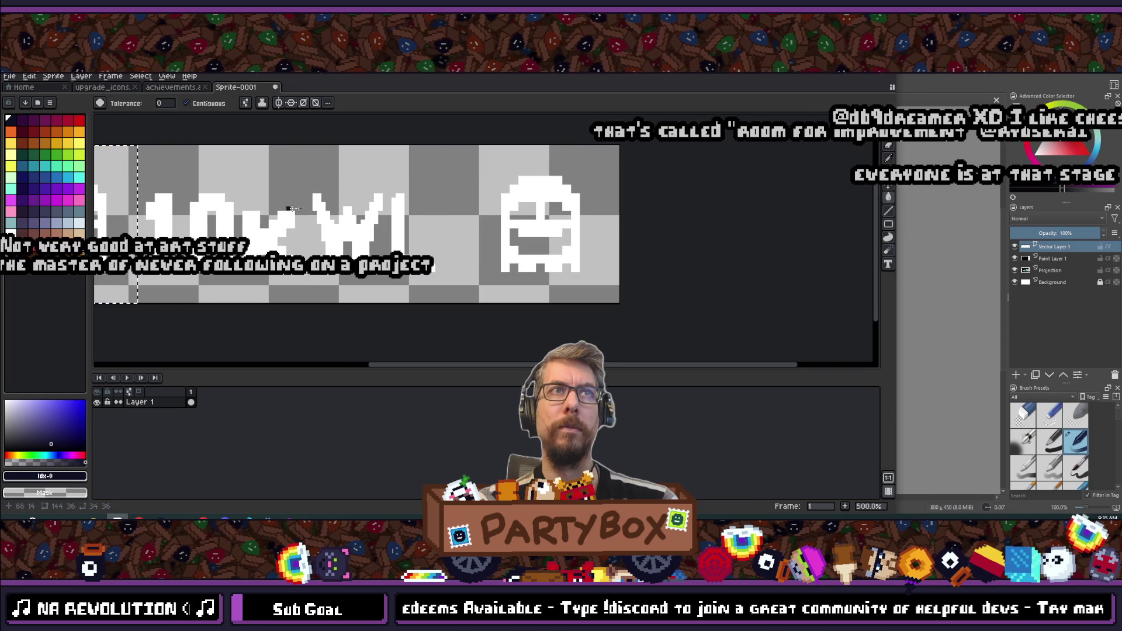
scroll(504, 214, up, 4)
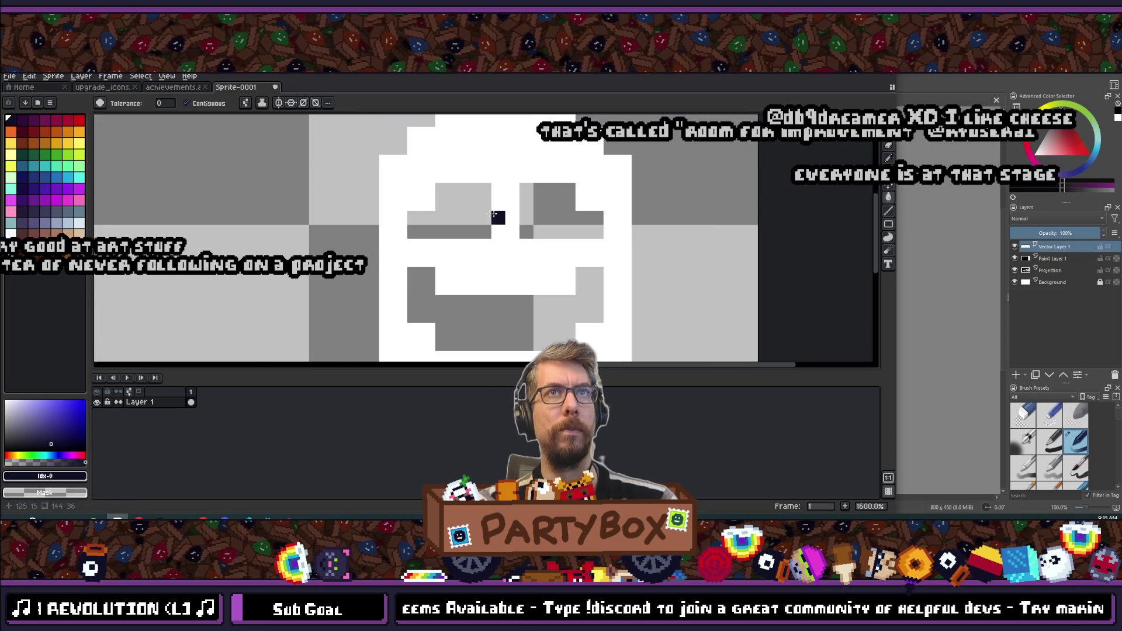
- Bucket-fill the right ghost's two eyes and mouth dark
click(462, 214)
click(555, 214)
click(503, 298)
scroll(481, 275, down, 4)
scroll(482, 274, up, 7)
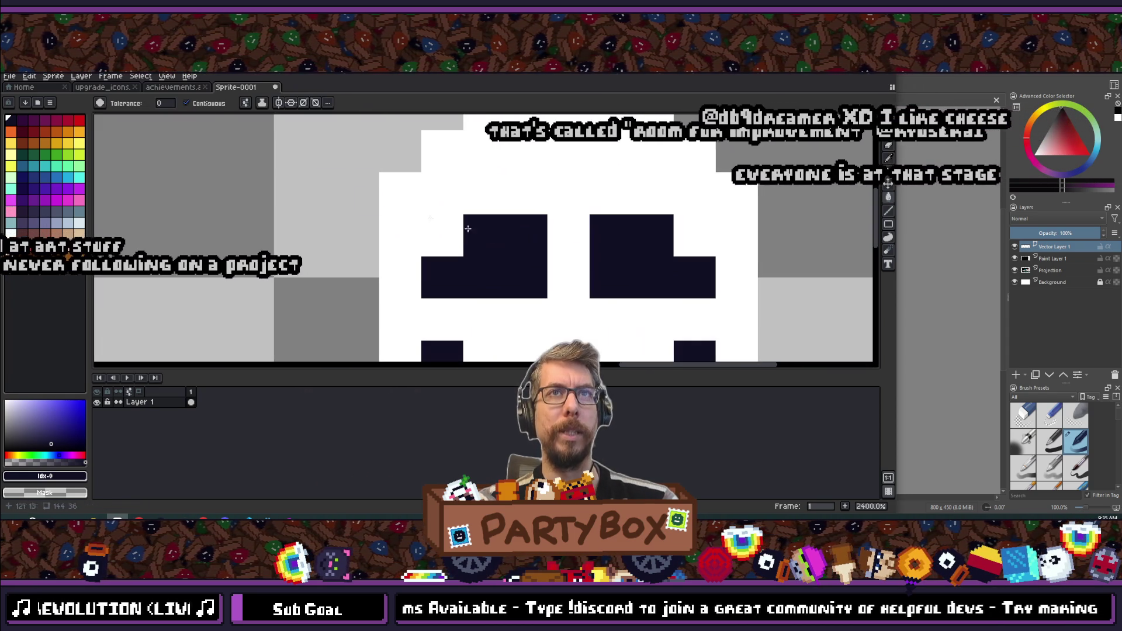
- Pencil red pixels into the ghost's left and right eyes
click(79, 119)
click(513, 264)
scroll(473, 232, up, 1)
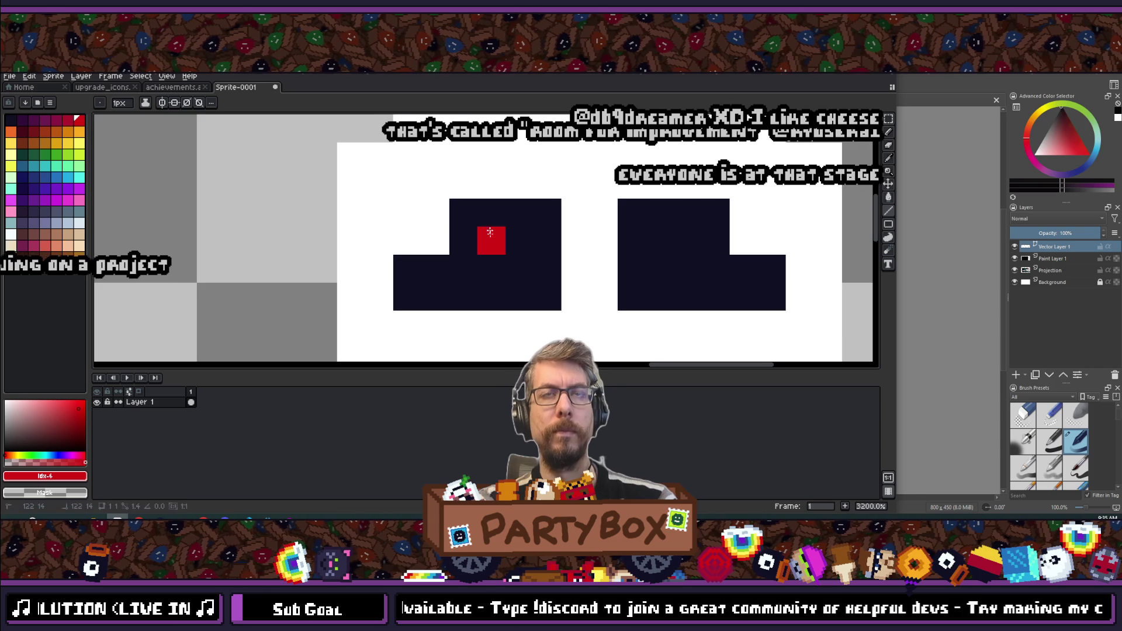
click(637, 242)
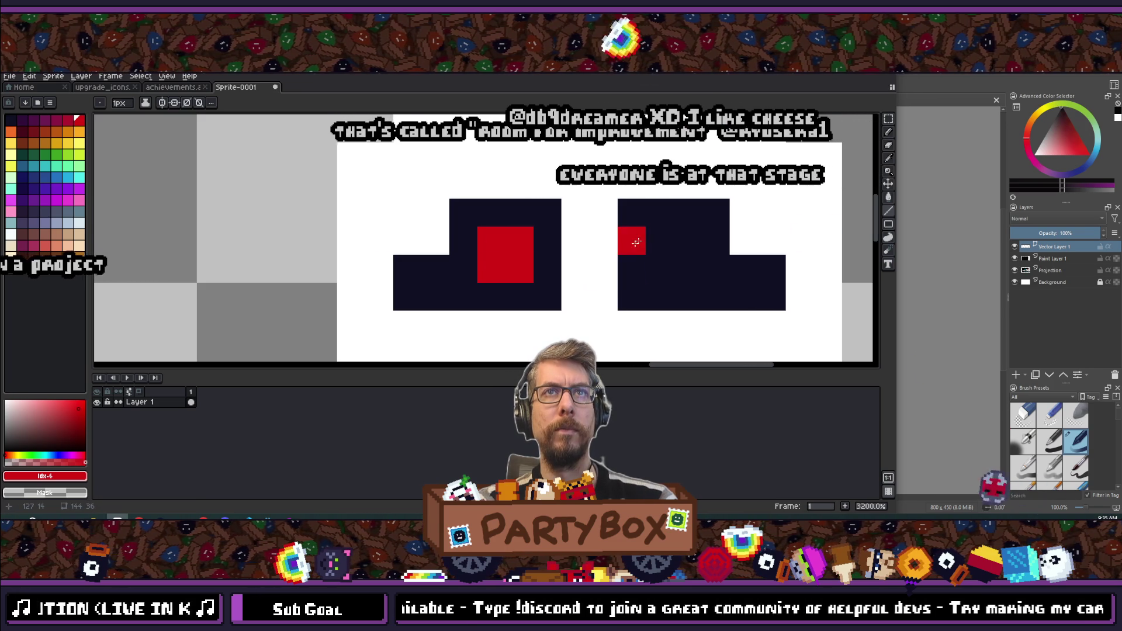
click(688, 269)
click(688, 241)
scroll(684, 246, down, 5)
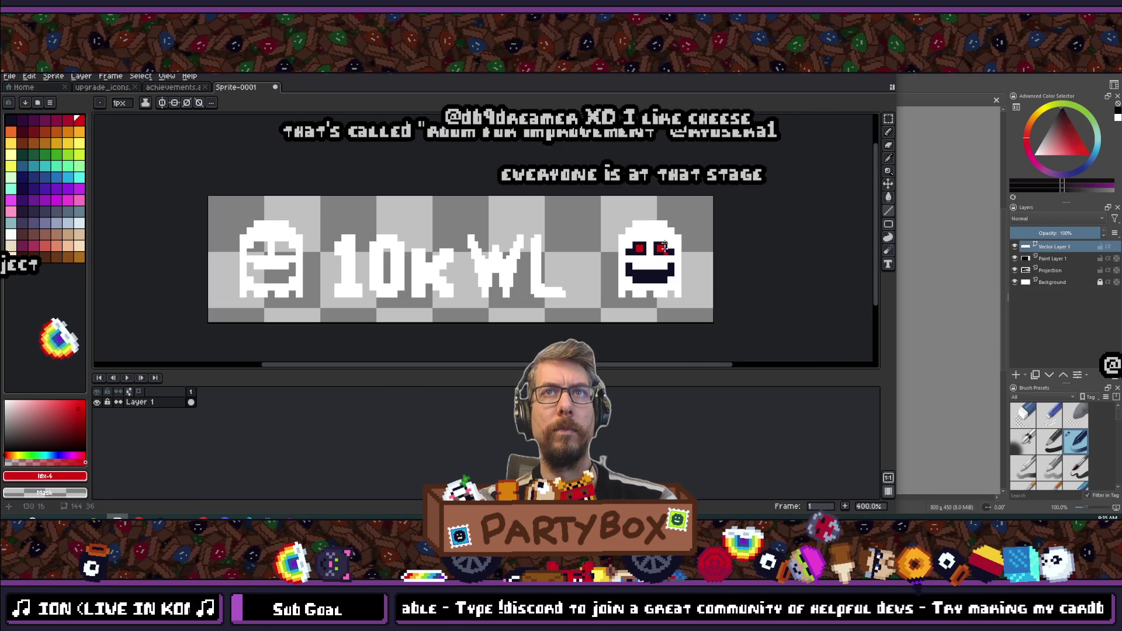
scroll(624, 255, up, 6)
- Sample the dark eye colour and paint over the extra red pixels in the left eye
drag(624, 255, 631, 88)
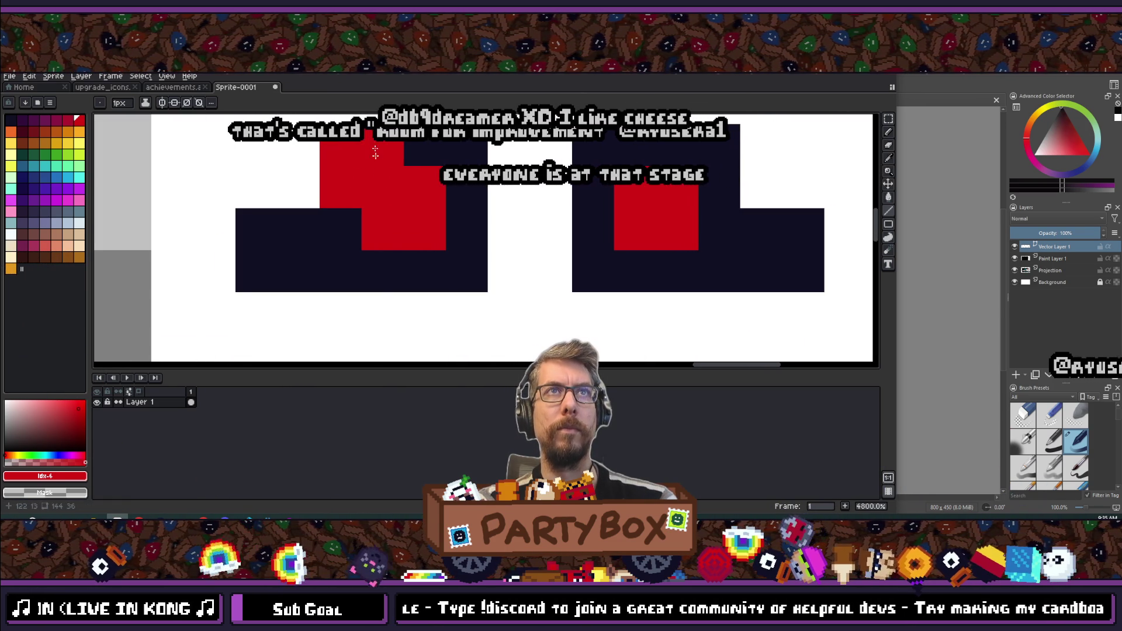
click(429, 145)
click(425, 229)
click(383, 229)
click(678, 229)
key(ctrl+z)
- Repaint the right eye's small red pupil and darken that eye's right column
right_click(629, 156)
right_click(594, 145)
right_click(593, 187)
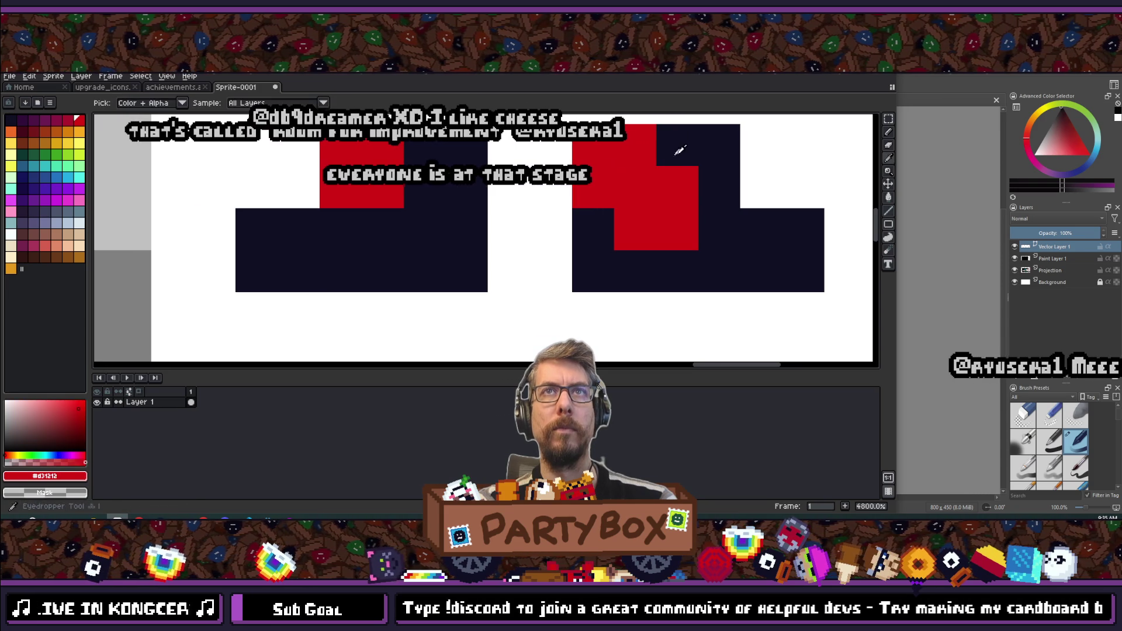
drag(678, 187, 678, 235)
scroll(613, 231, down, 5)
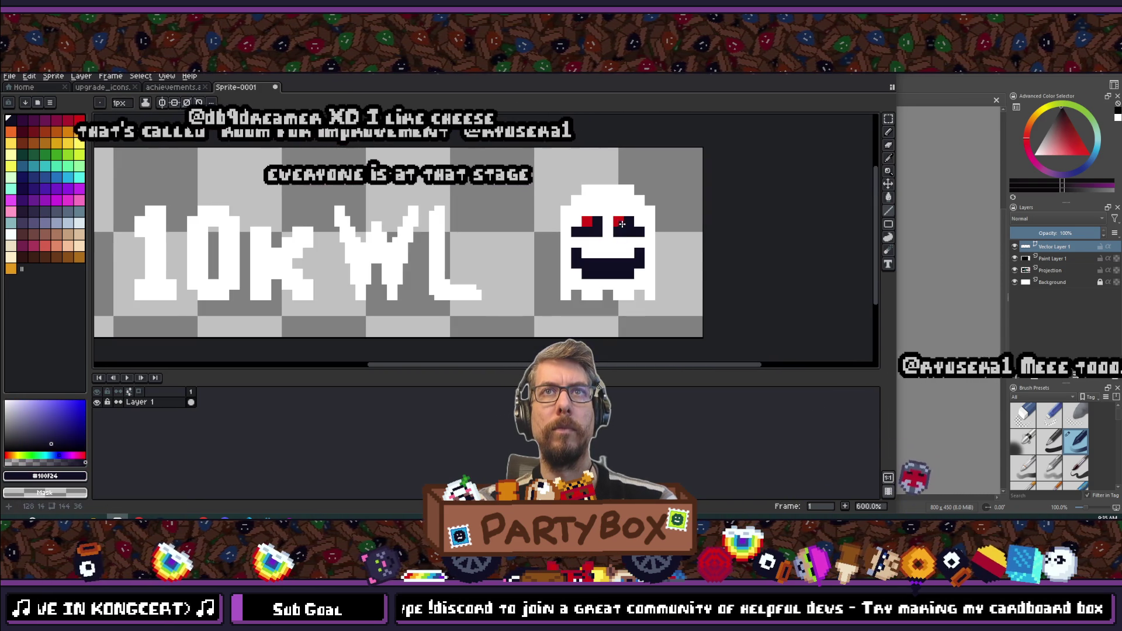
scroll(617, 223, up, 2)
scroll(617, 222, down, 3)
scroll(616, 212, up, 4)
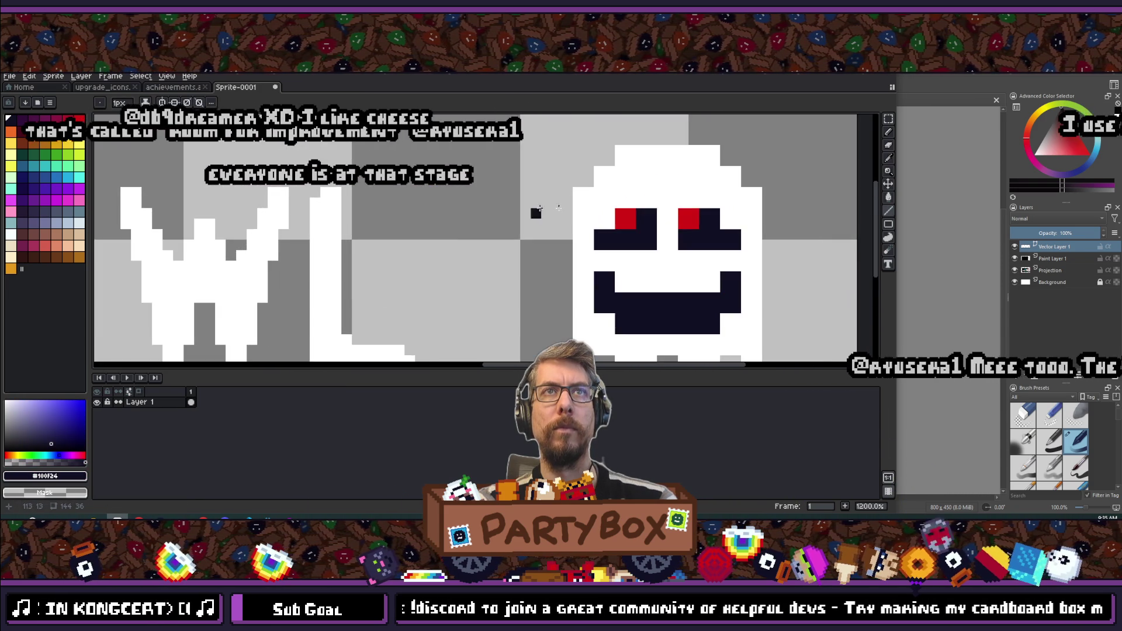
scroll(616, 212, down, 5)
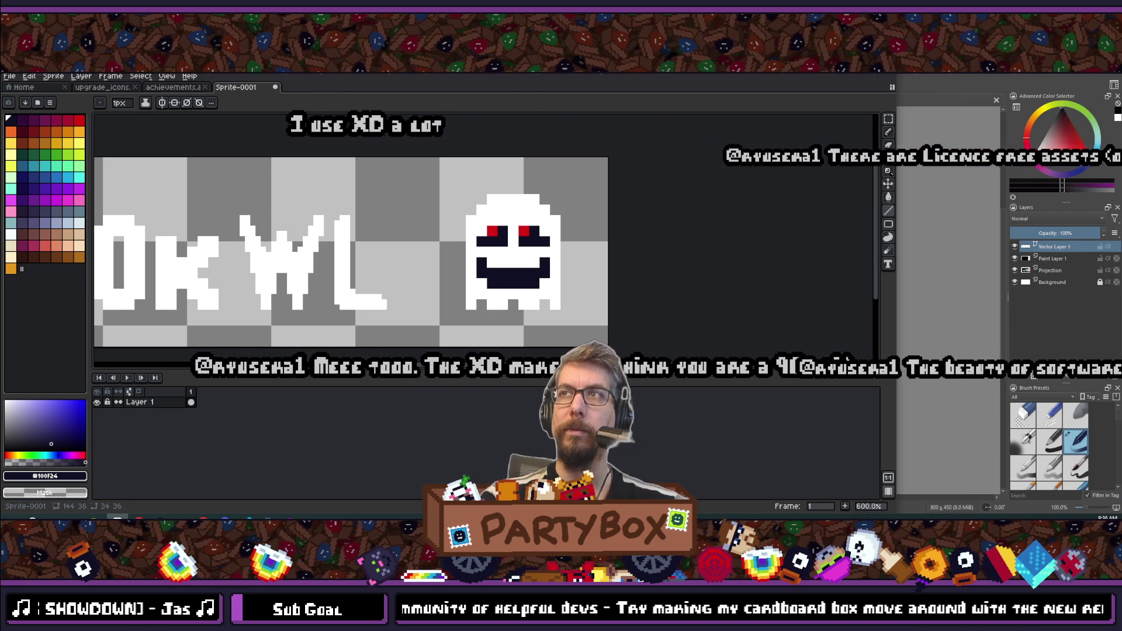
scroll(509, 278, down, 2)
scroll(508, 278, up, 2)
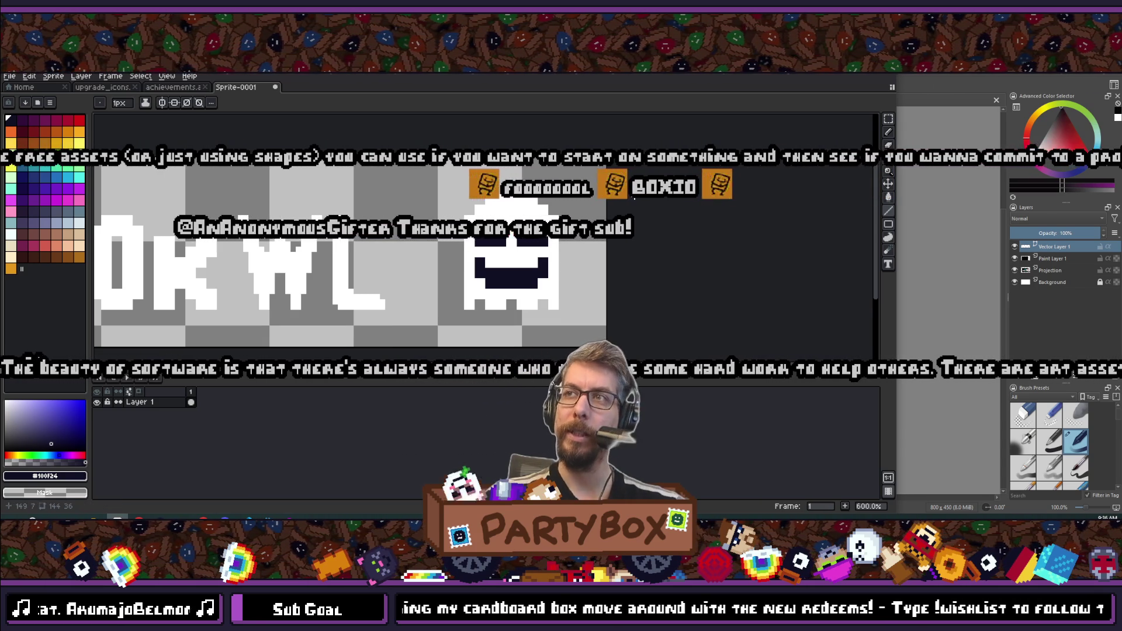
scroll(571, 261, up, 1)
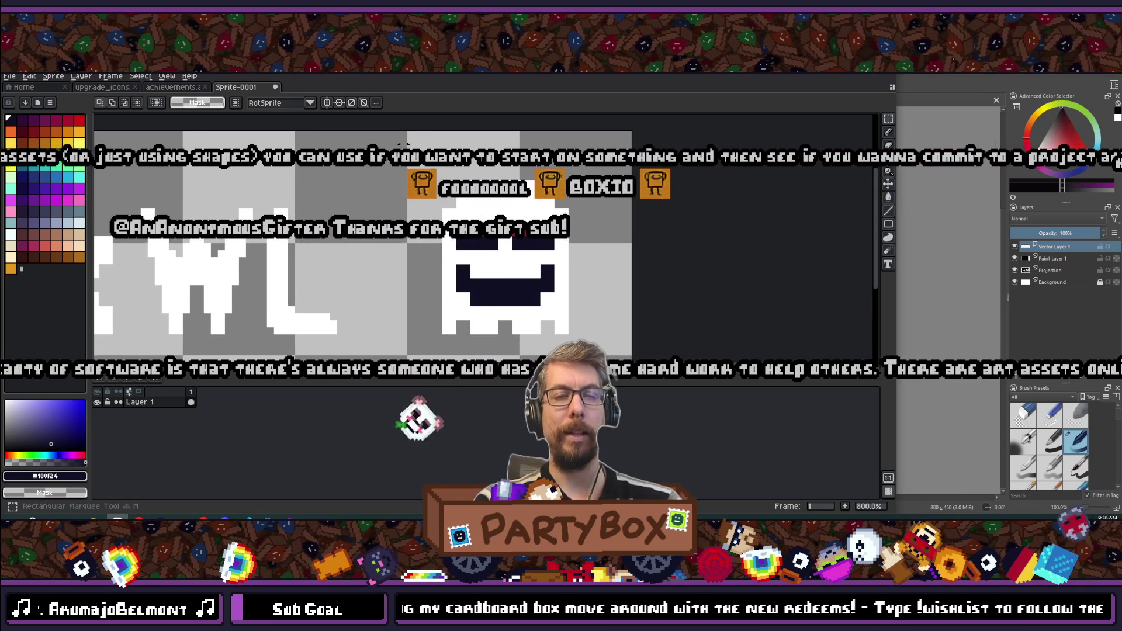
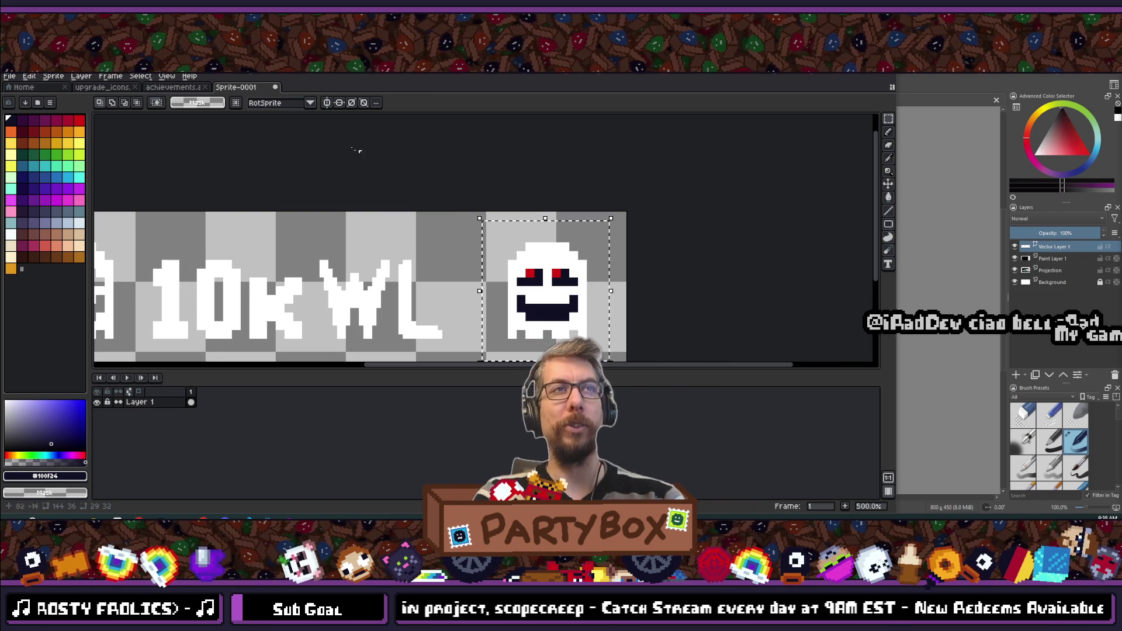
- Bring up the event cover in Krita and position the pasted ghost layer near the bottom-right
click(284, 518)
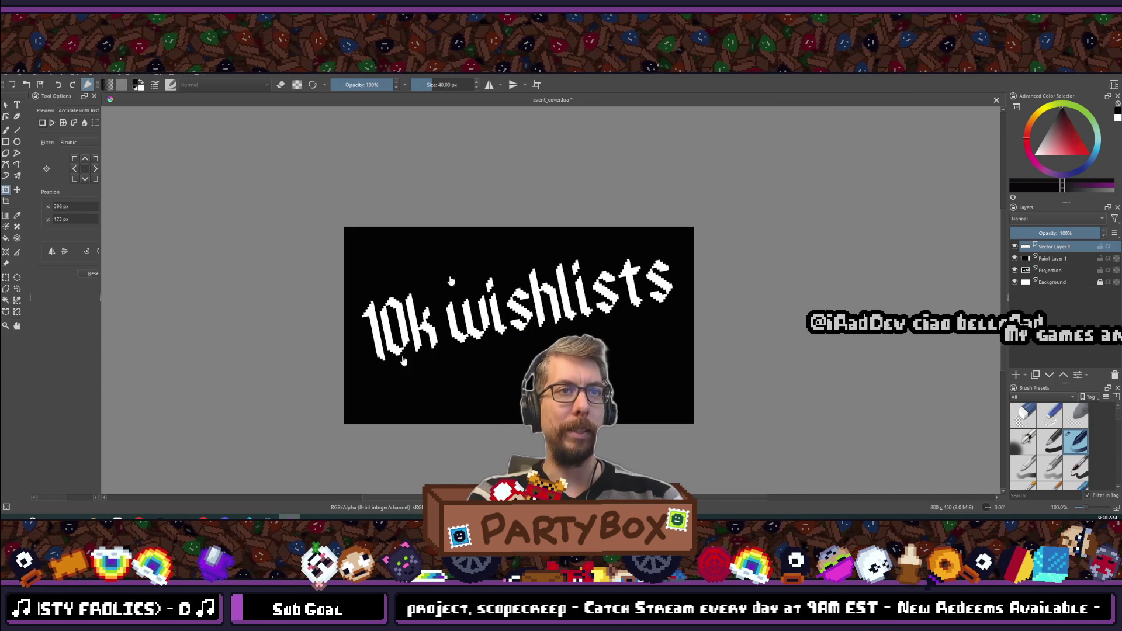
drag(459, 283, 437, 252)
scroll(441, 259, down, 1)
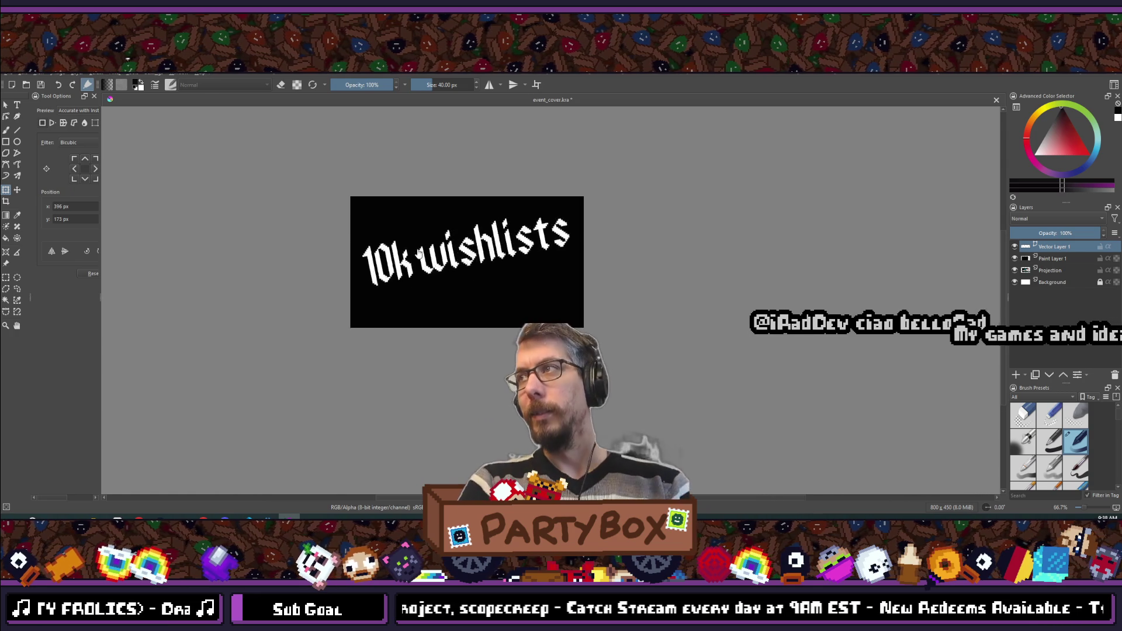
scroll(441, 259, up, 2)
scroll(457, 253, down, 1)
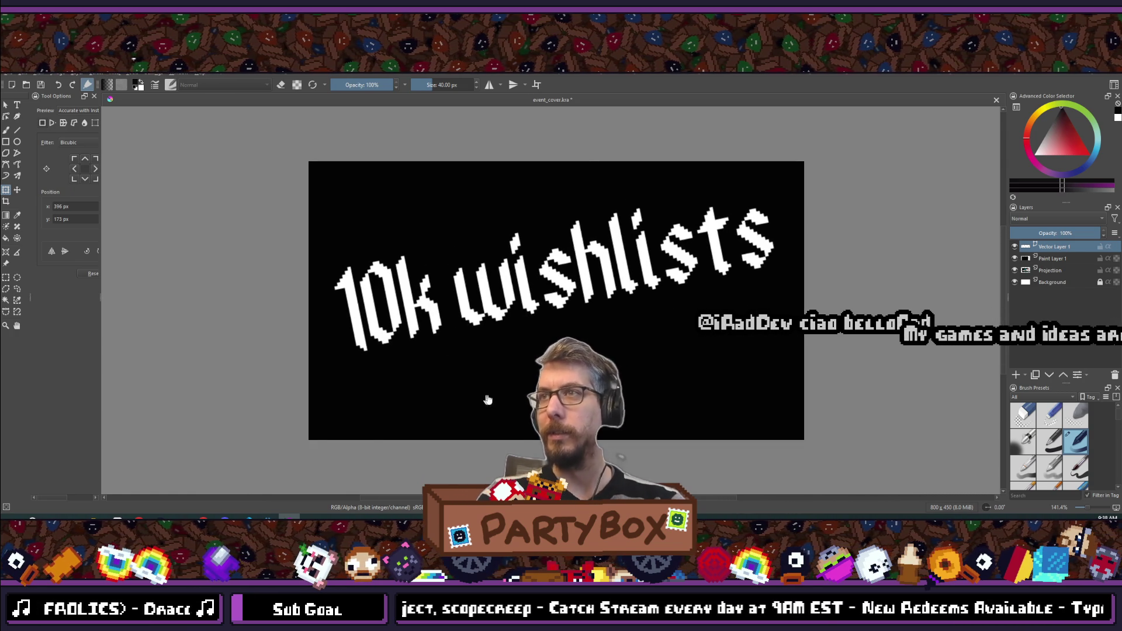
scroll(547, 320, down, 3)
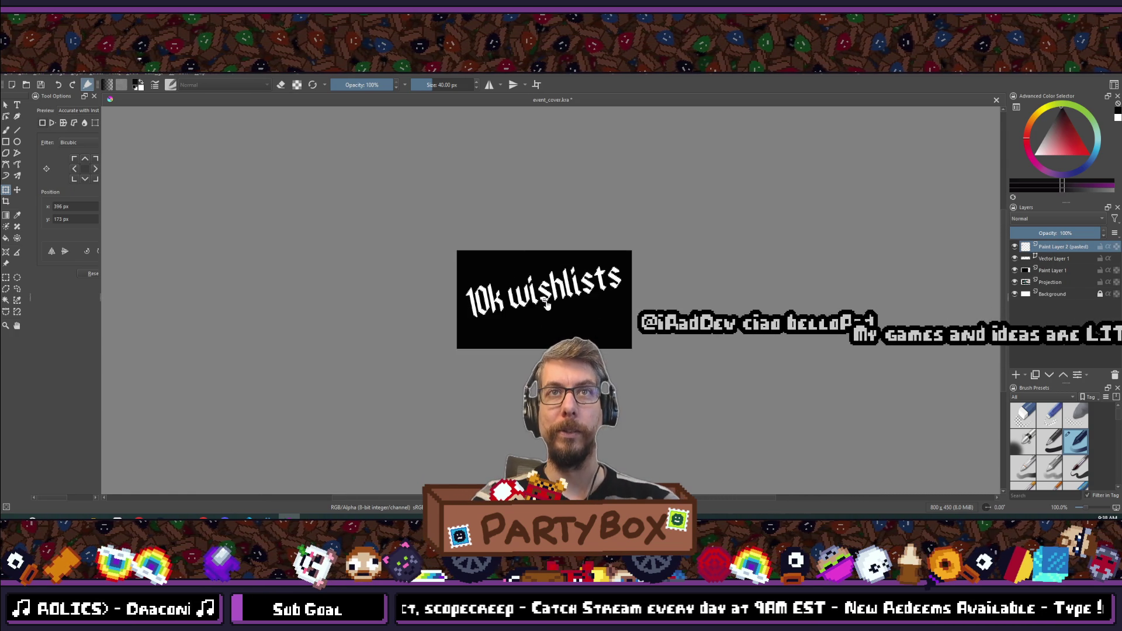
scroll(547, 303, up, 5)
scroll(522, 284, down, 3)
scroll(529, 284, up, 3)
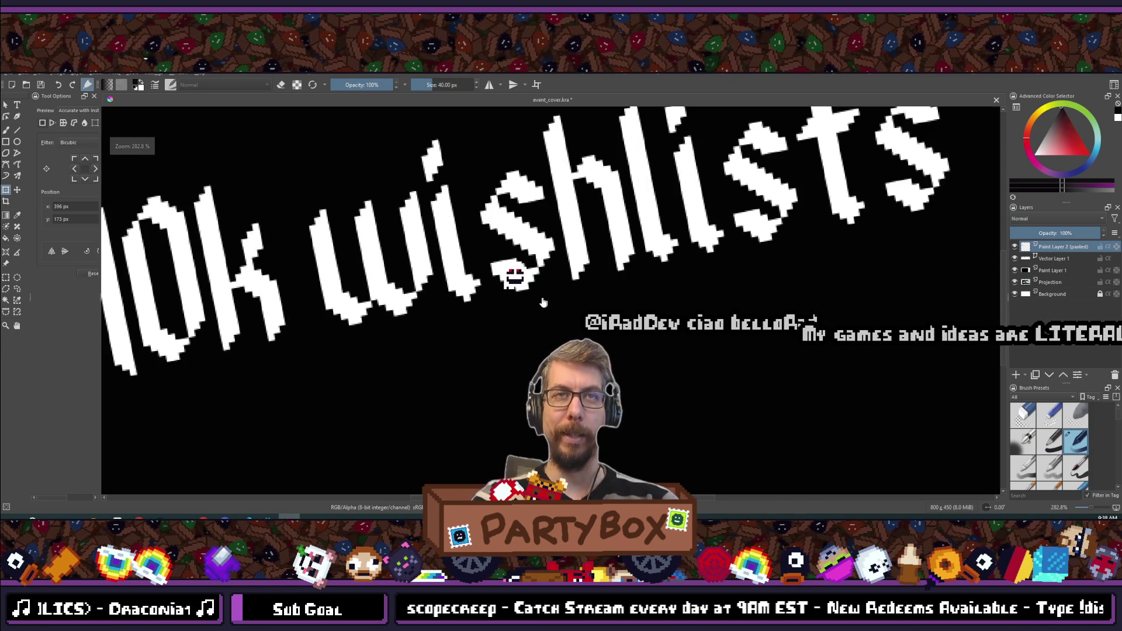
key(t)
scroll(643, 365, down, 5)
scroll(676, 380, up, 2)
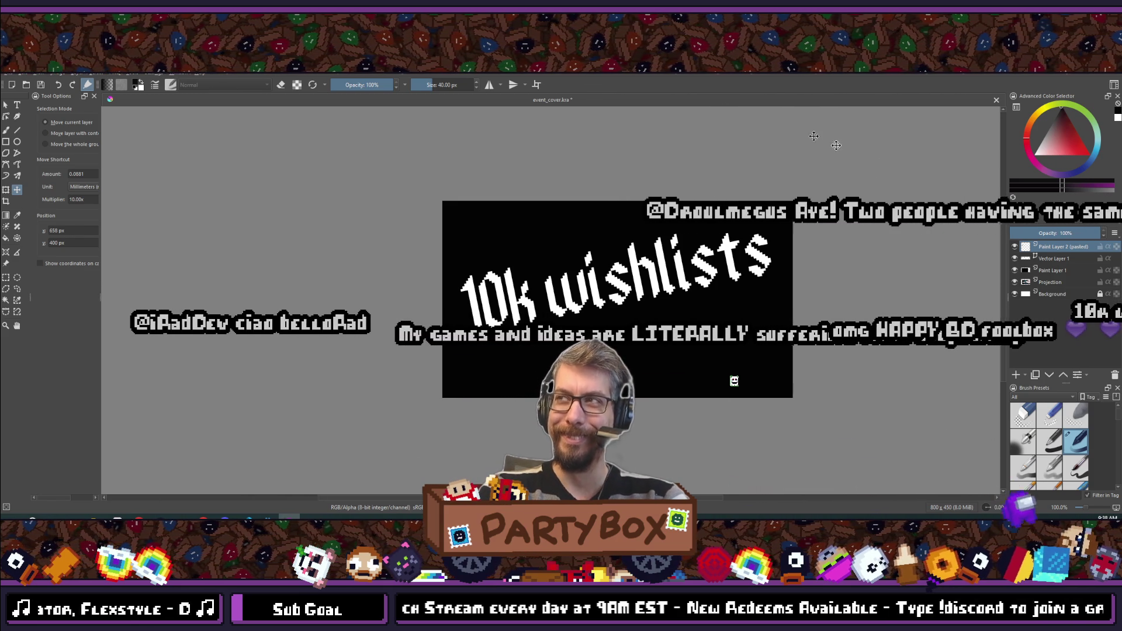
- Scale the pasted ghost layer to 180 px wide and shift it up and left
click(78, 75)
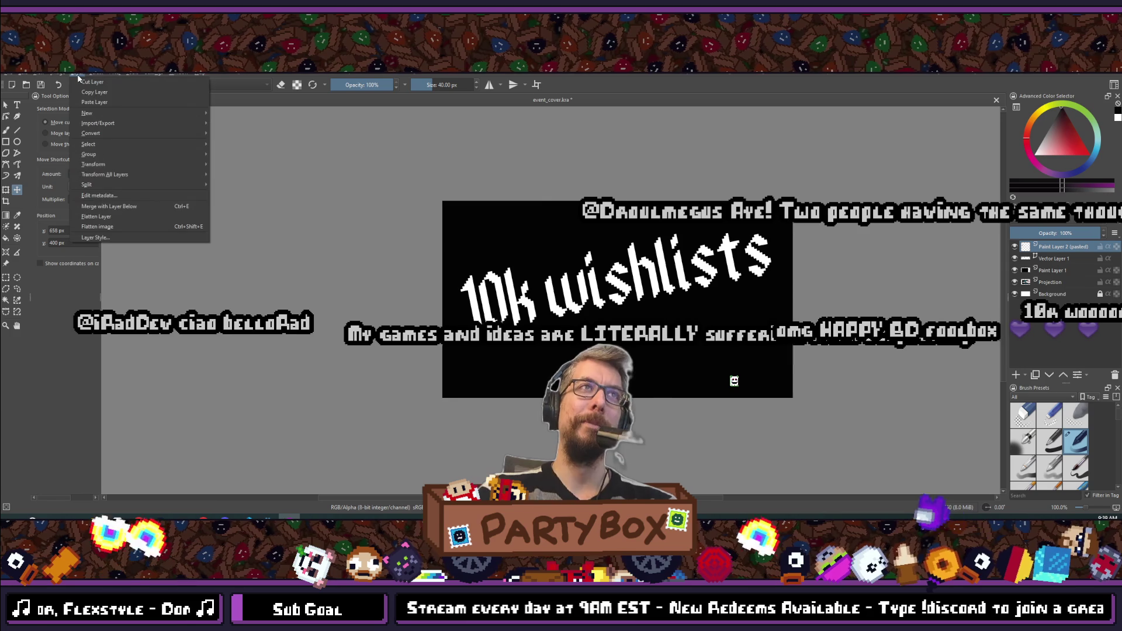
mouse_move(125, 112)
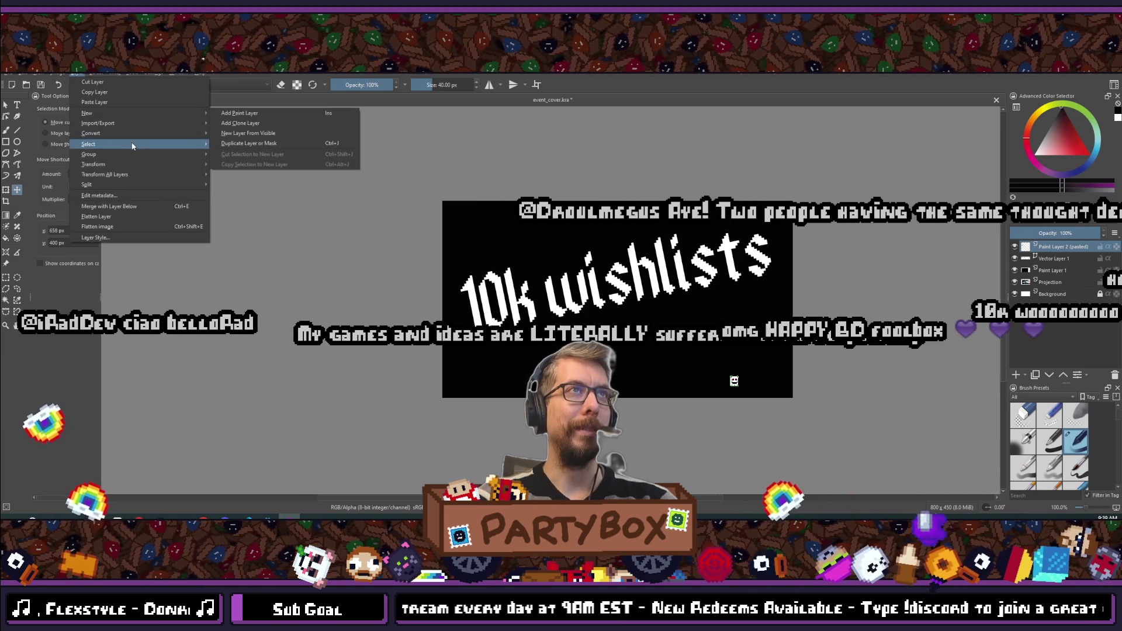
mouse_move(131, 166)
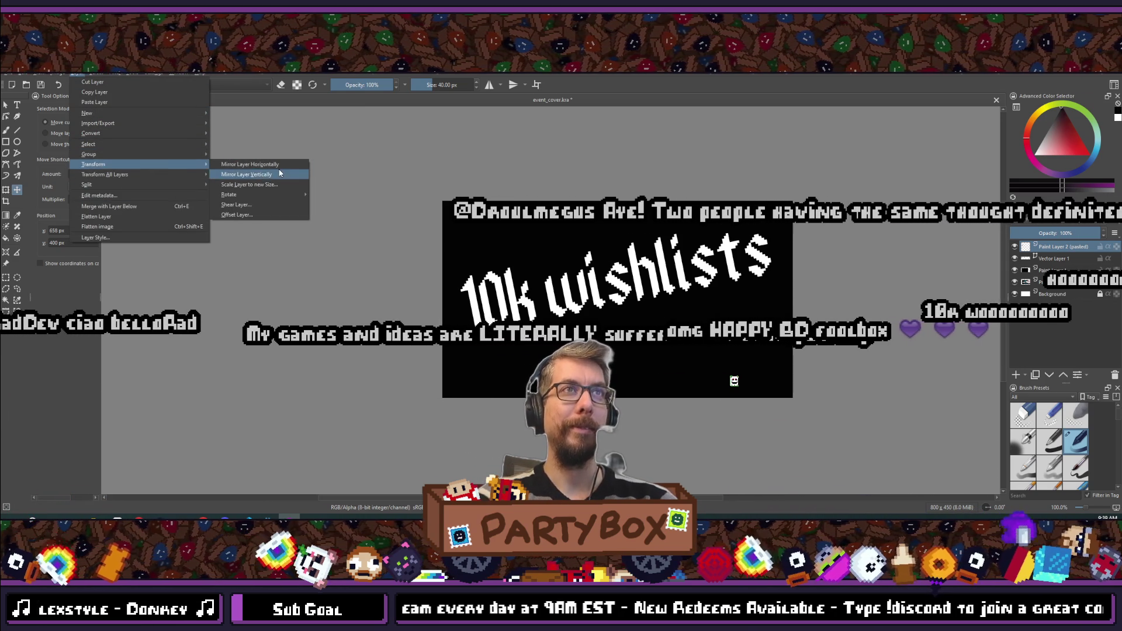
click(265, 185)
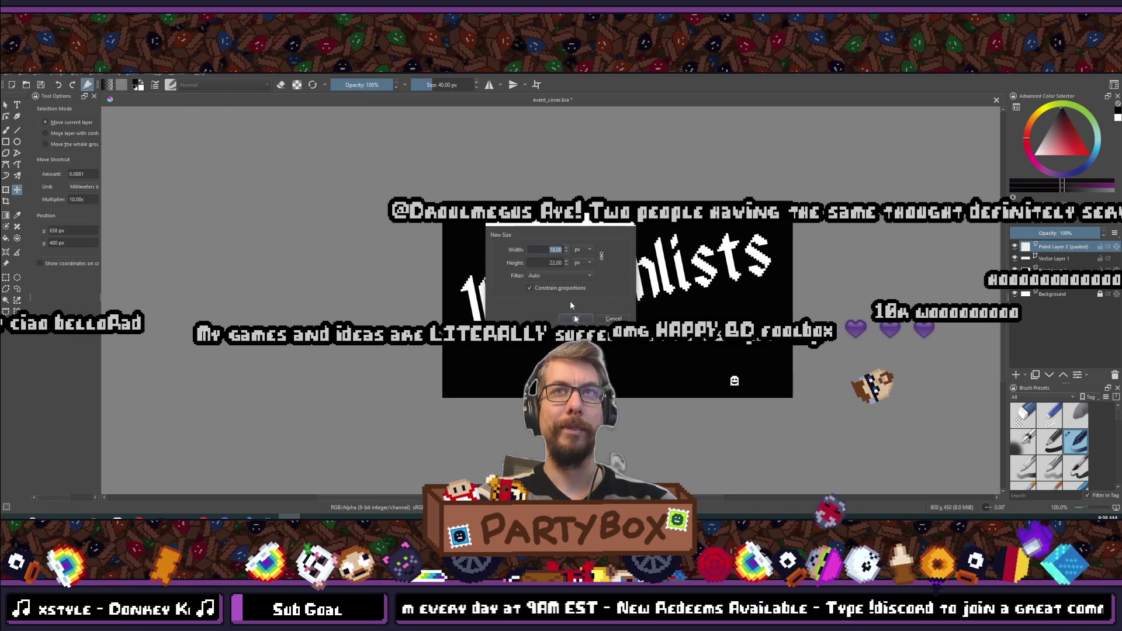
click(564, 249)
text(0)
key(Return)
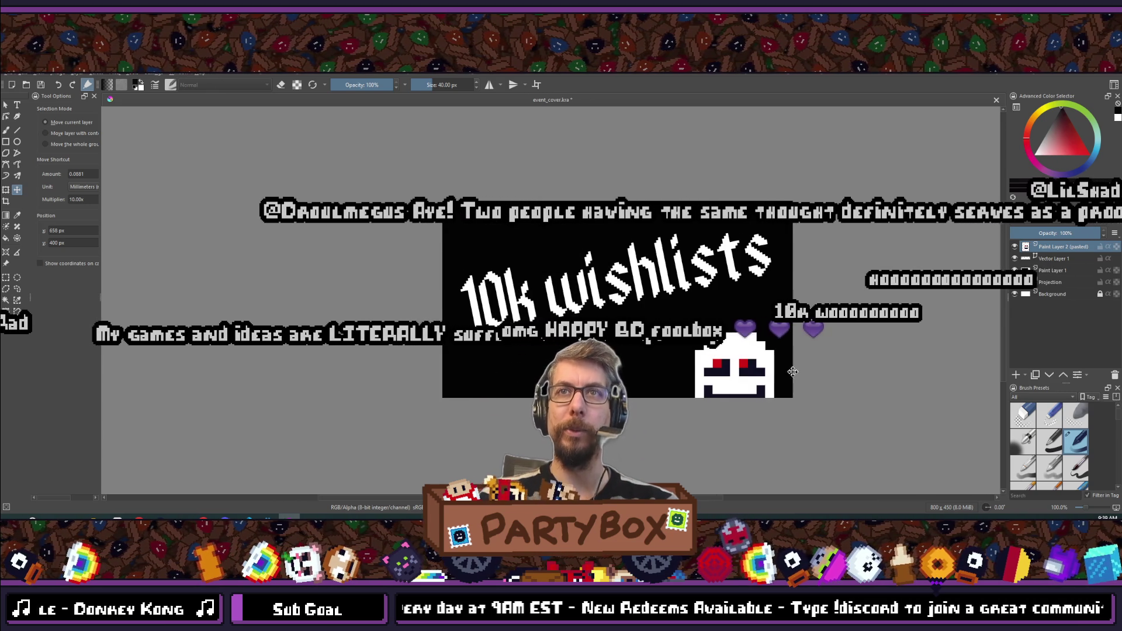
drag(792, 372, 759, 357)
scroll(626, 385, down, 3)
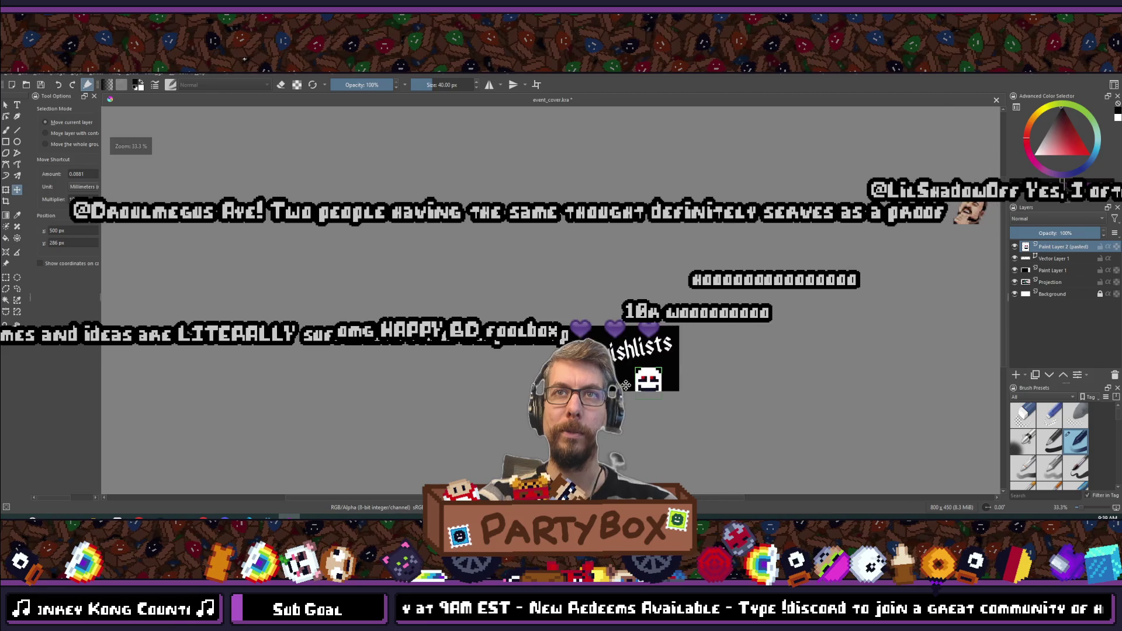
- Nudge the enlarged ghost right and down, then undo the scaling back to the small icon
scroll(626, 385, up, 4)
scroll(628, 383, down, 4)
scroll(630, 381, up, 1)
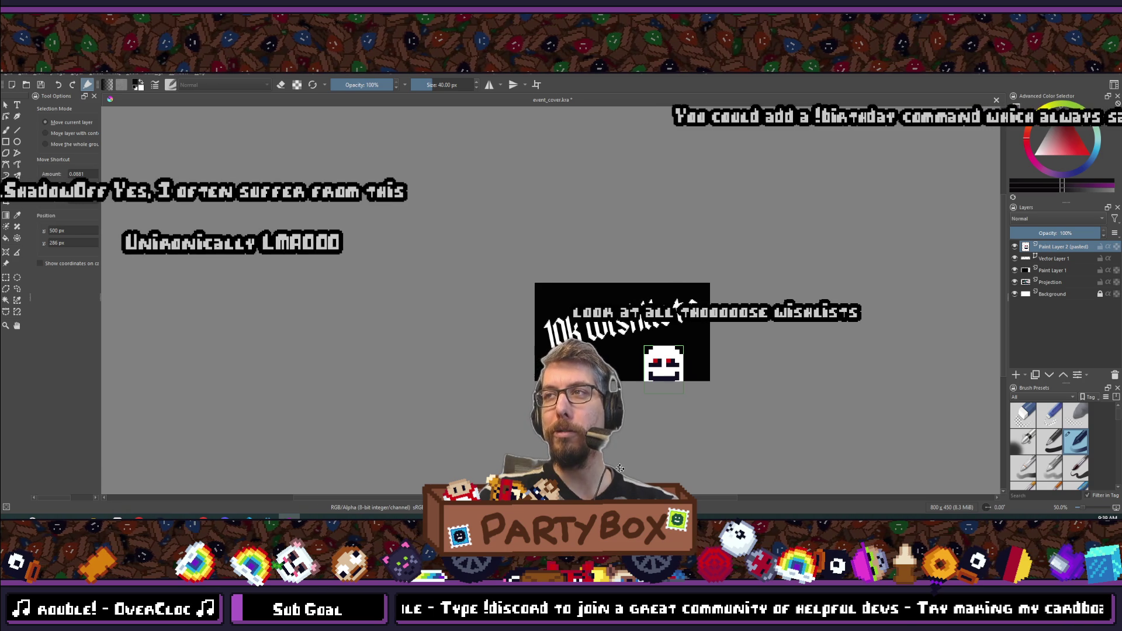
scroll(620, 468, up, 3)
drag(490, 266, 554, 279)
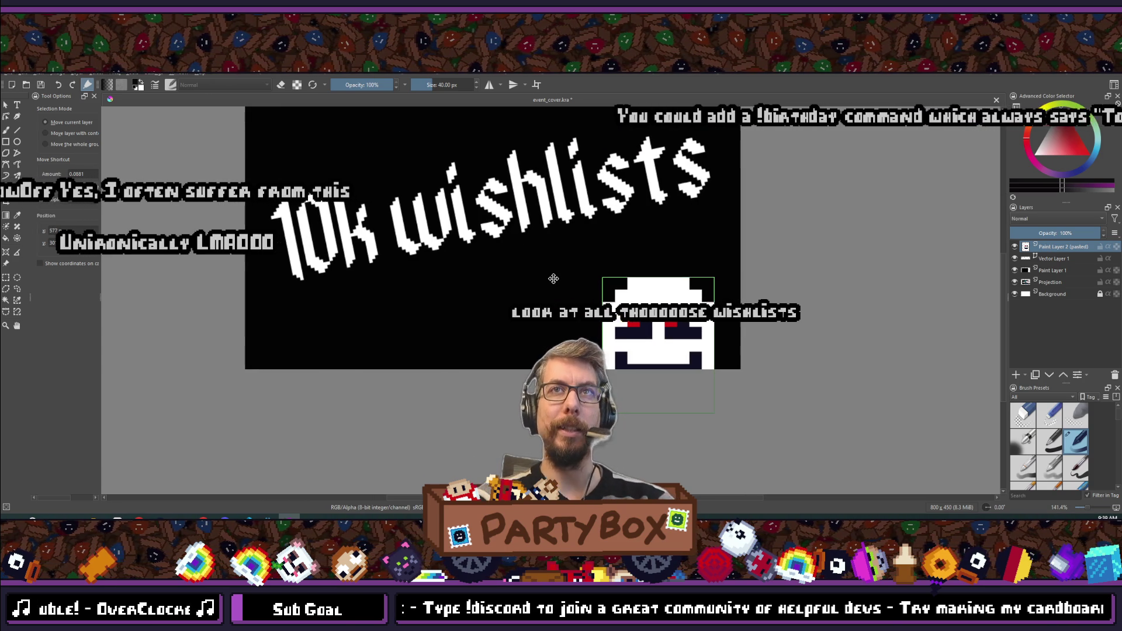
key(ctrl+z)
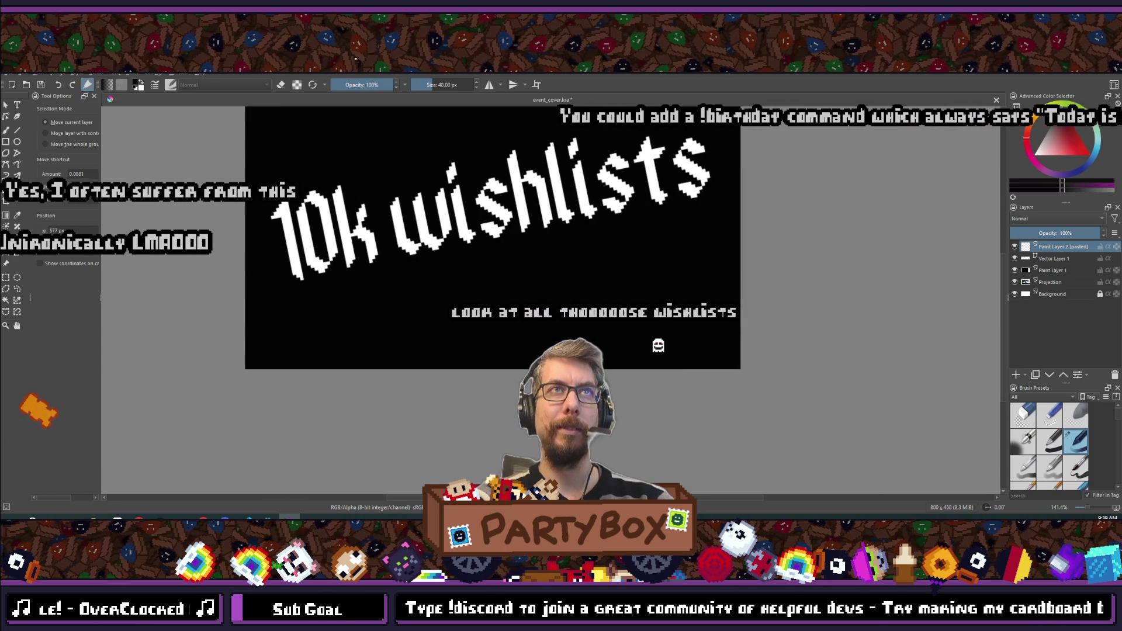
click(76, 74)
mouse_move(106, 165)
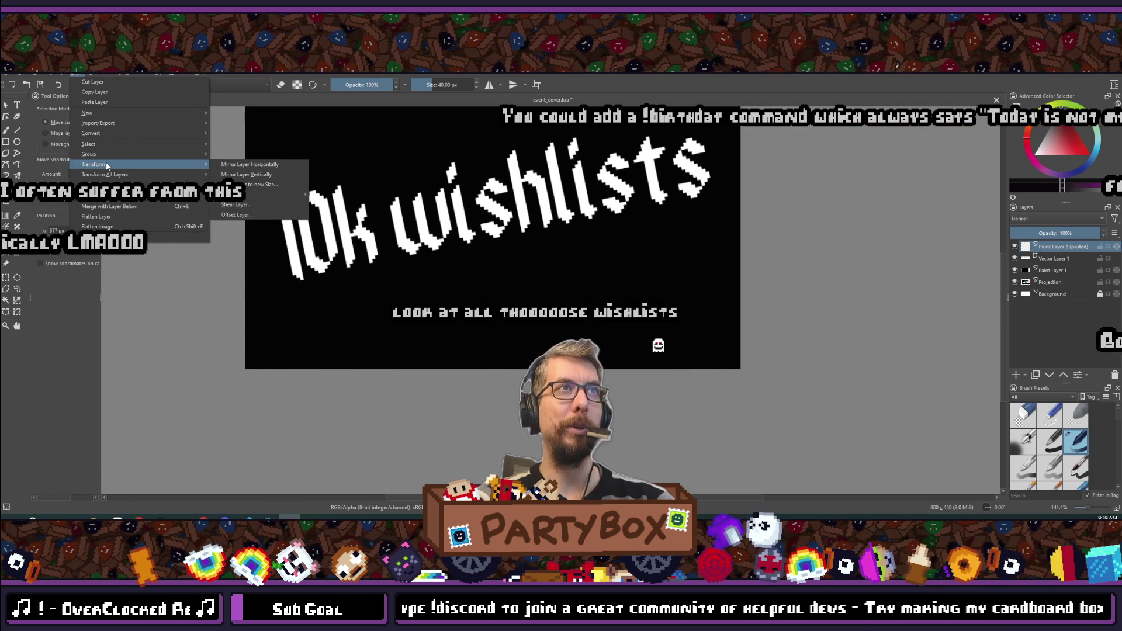
click(258, 184)
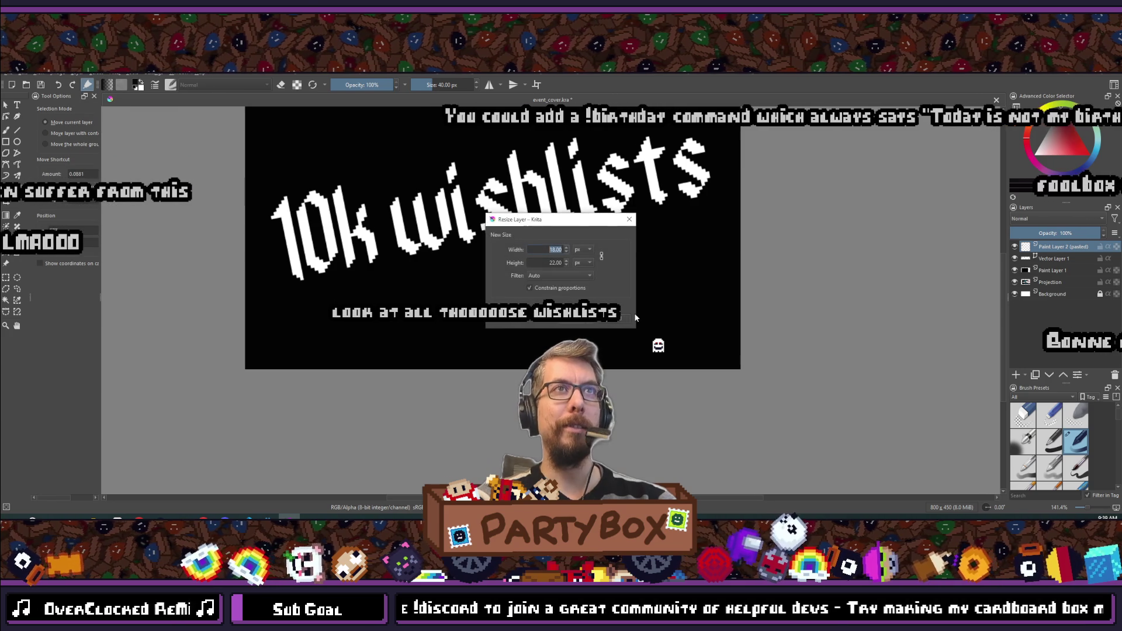
click(562, 250)
text(200)
key(Return)
drag(608, 284, 598, 287)
scroll(598, 287, down, 5)
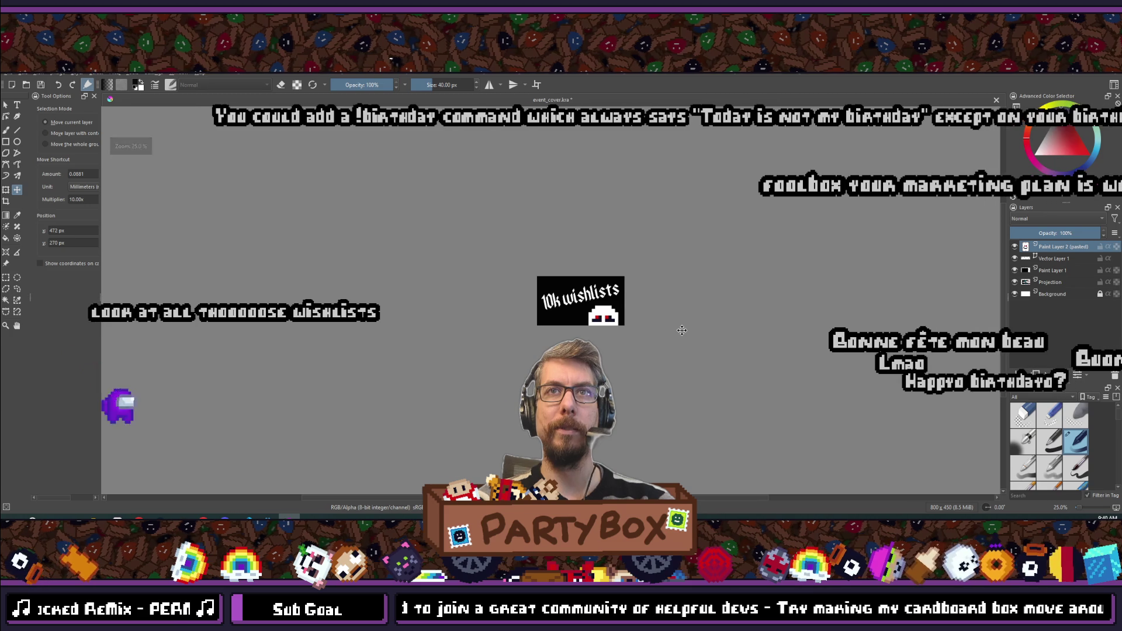
scroll(593, 309, up, 4)
drag(629, 325, 626, 325)
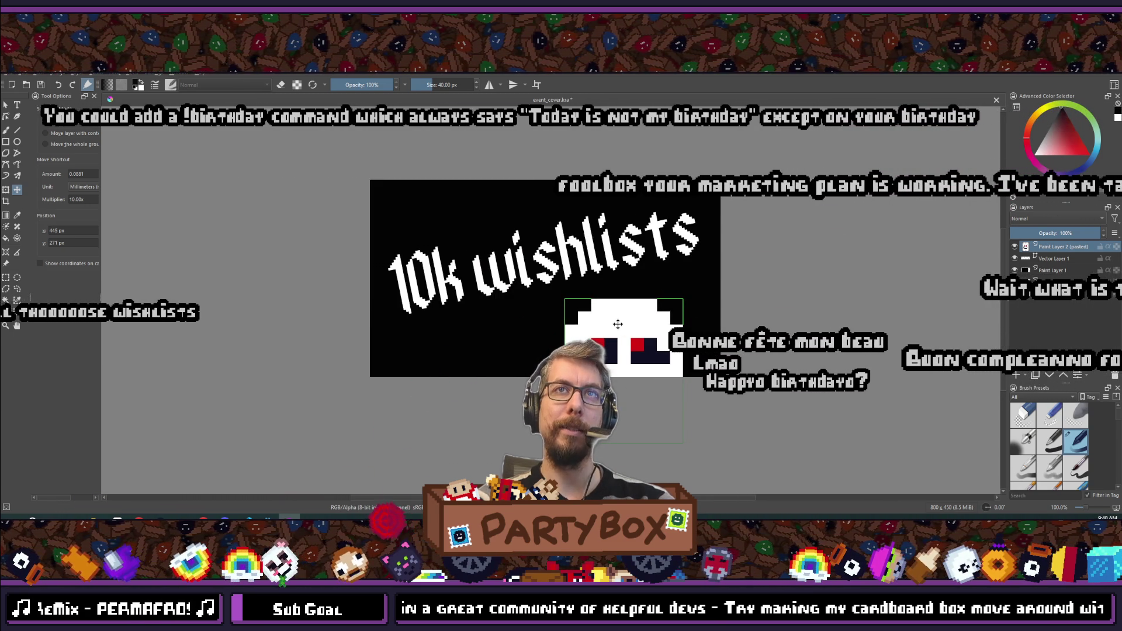
scroll(618, 324, down, 4)
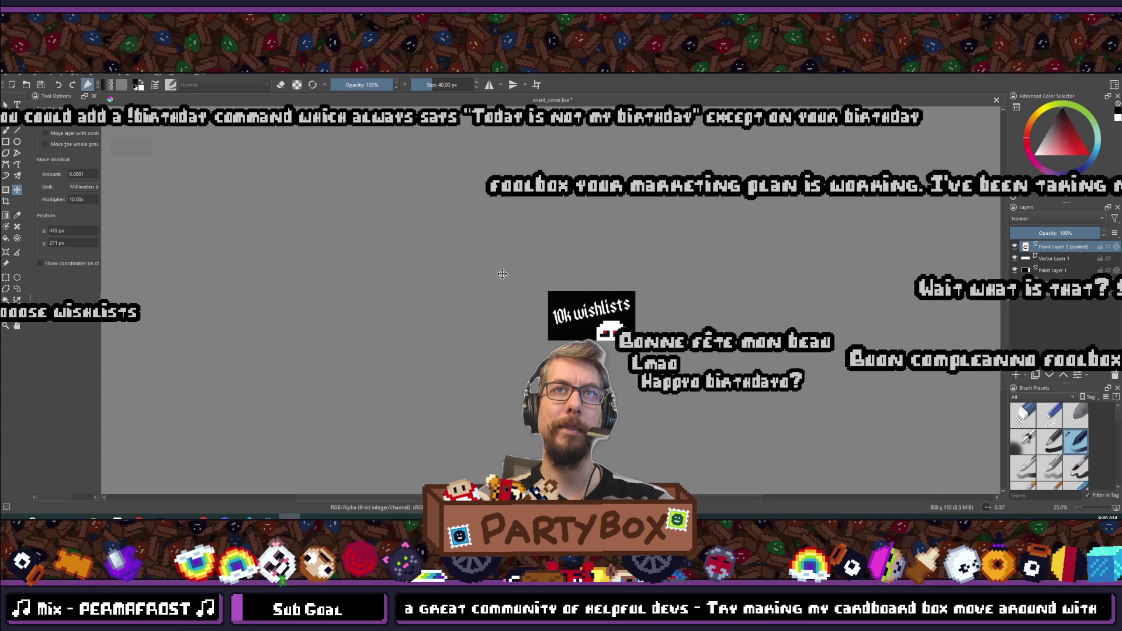
scroll(604, 268, up, 6)
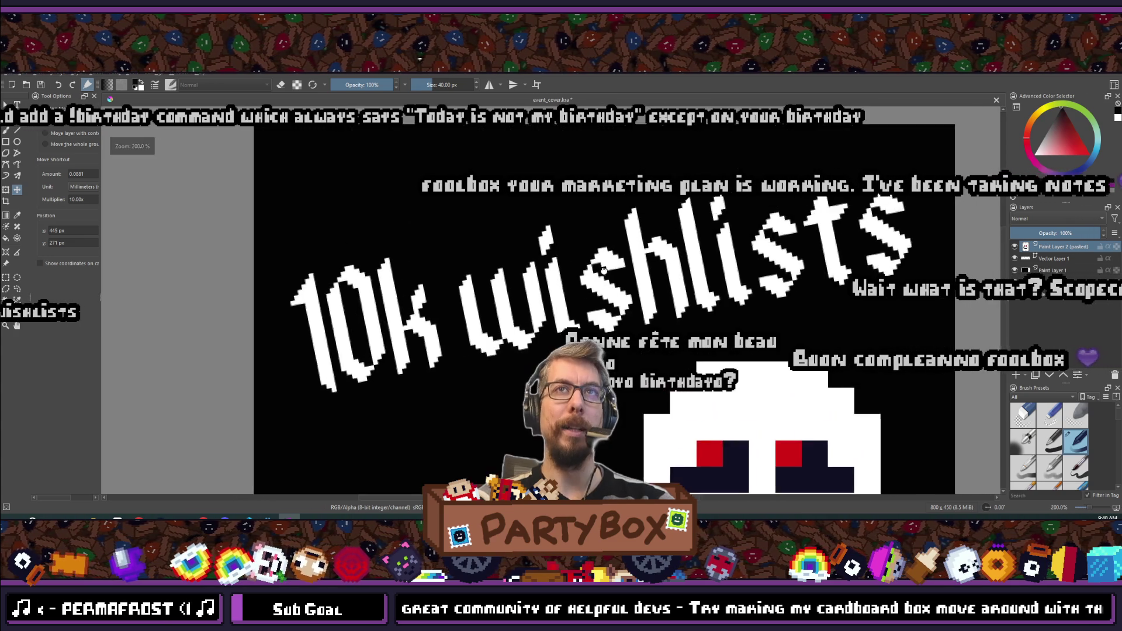
scroll(604, 269, down, 6)
scroll(703, 381, up, 4)
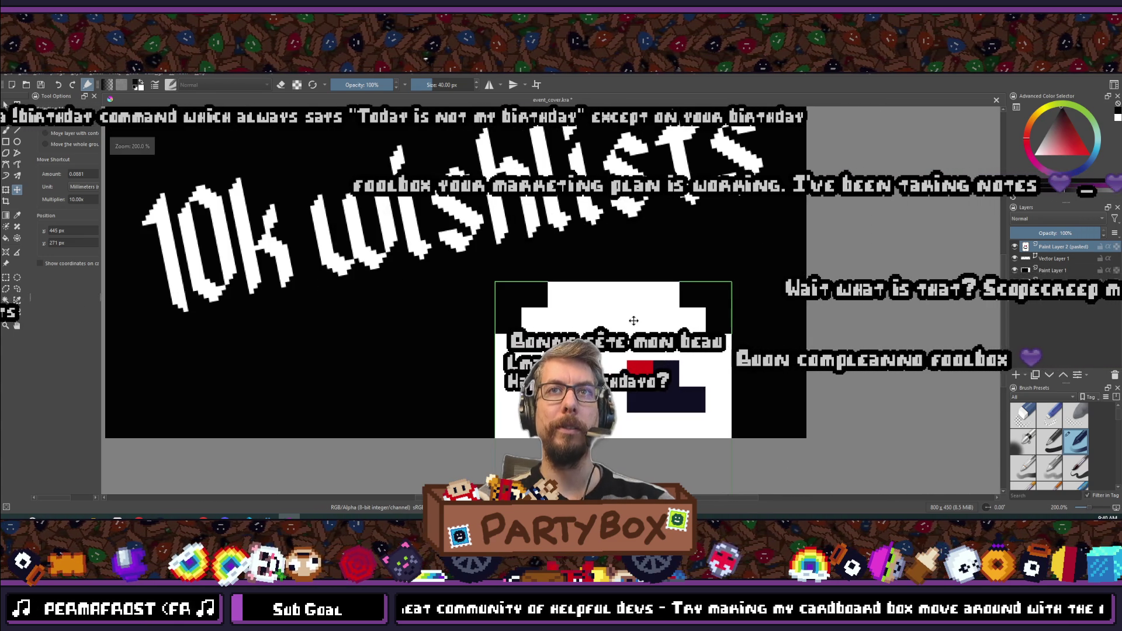
scroll(621, 322, down, 5)
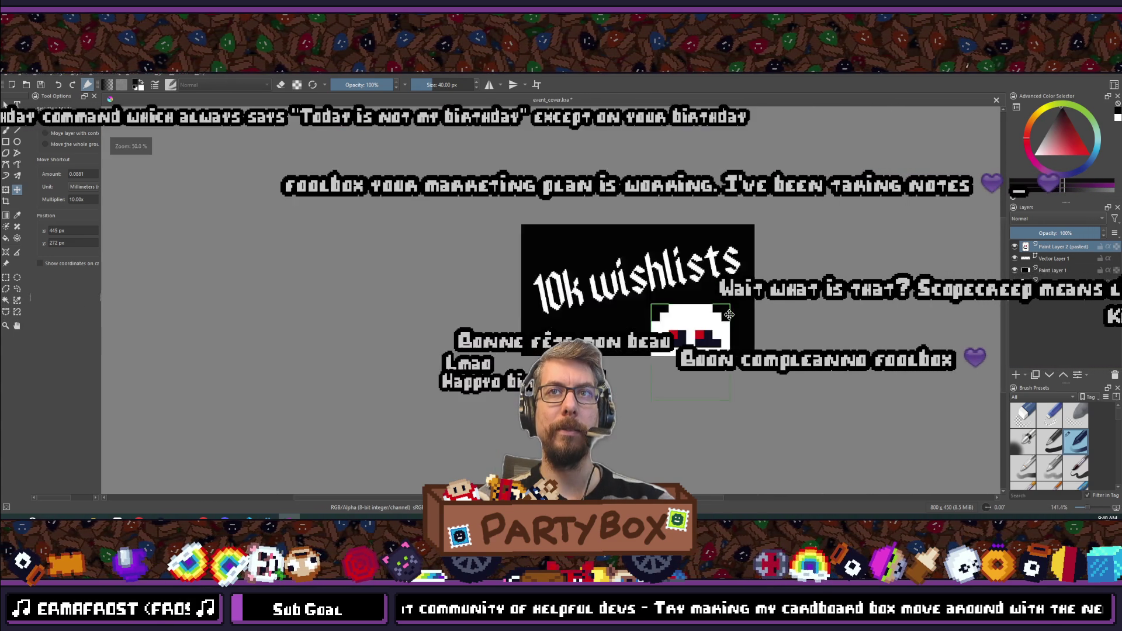
scroll(631, 278, down, 3)
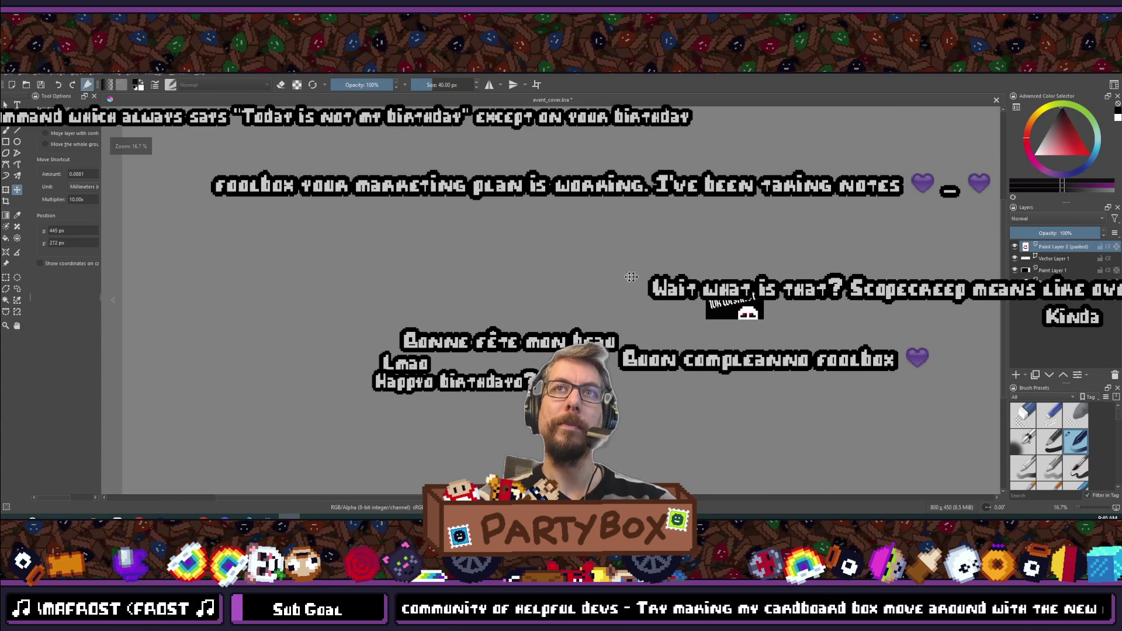
scroll(514, 288, up, 3)
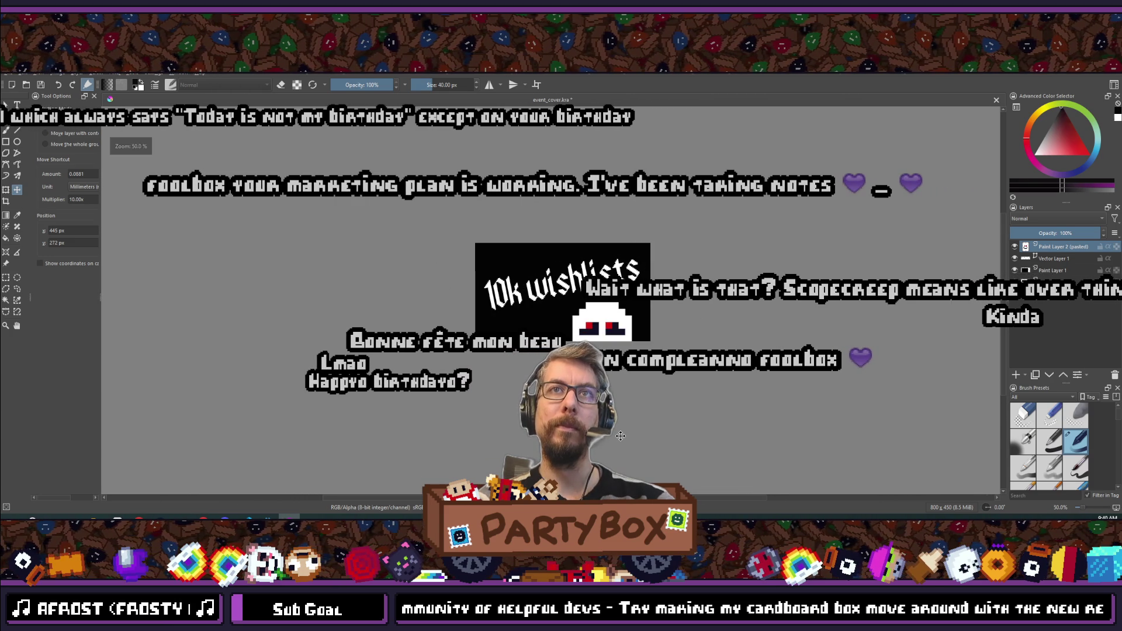
scroll(593, 333, up, 4)
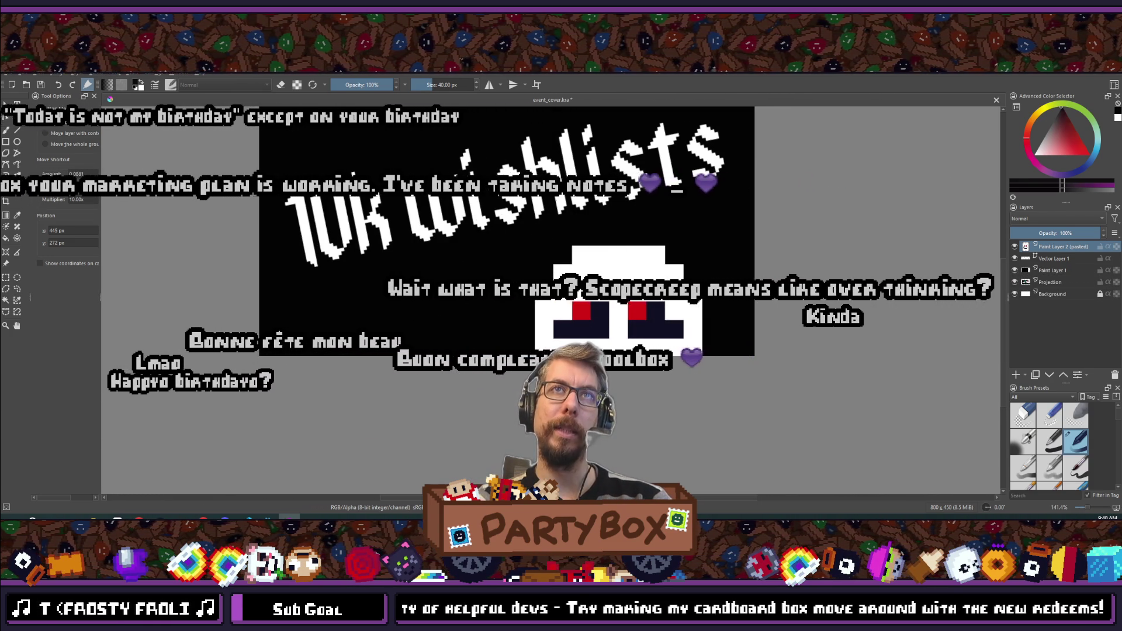
scroll(540, 312, down, 4)
scroll(540, 312, up, 3)
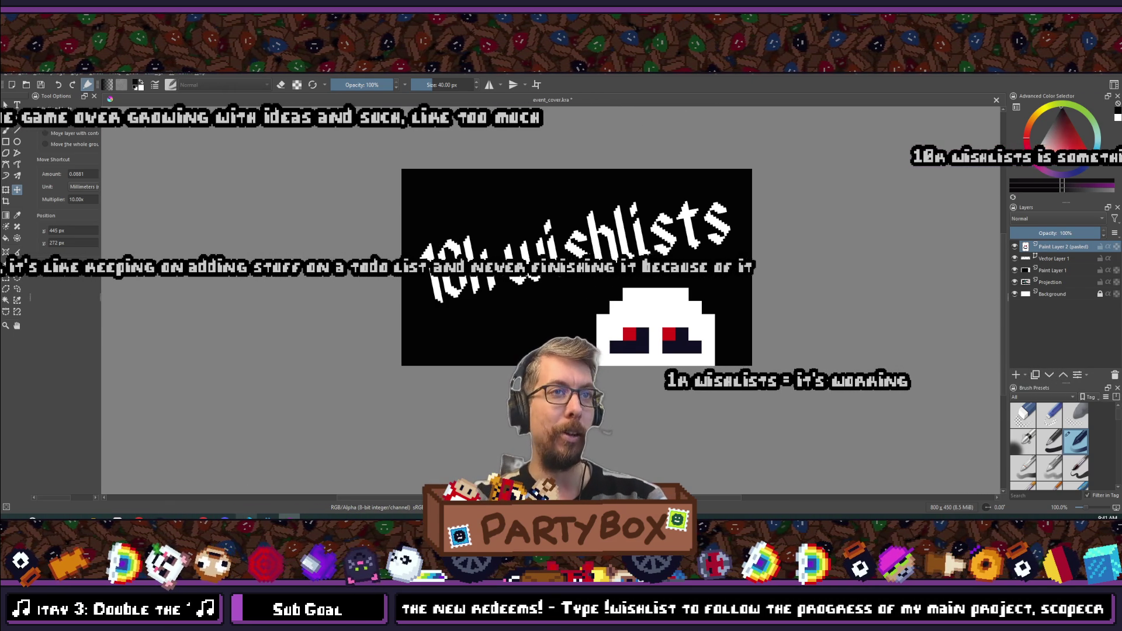
- Switch from Krita through the global.gd script to the Aseprite banner sprite
mouse_move(268, 519)
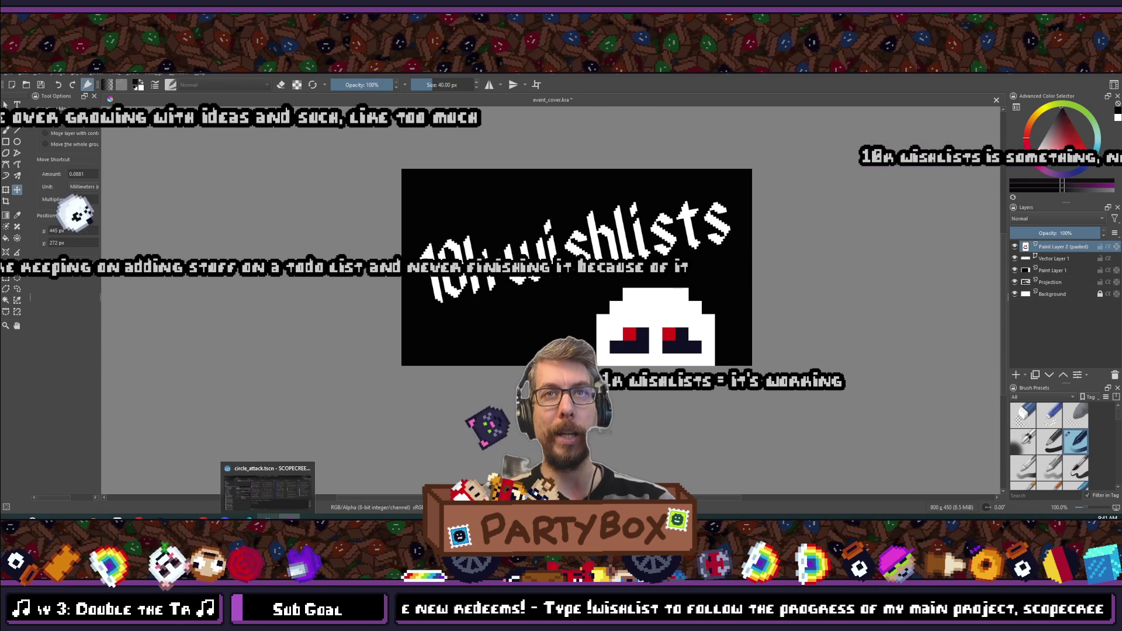
click(268, 485)
click(246, 519)
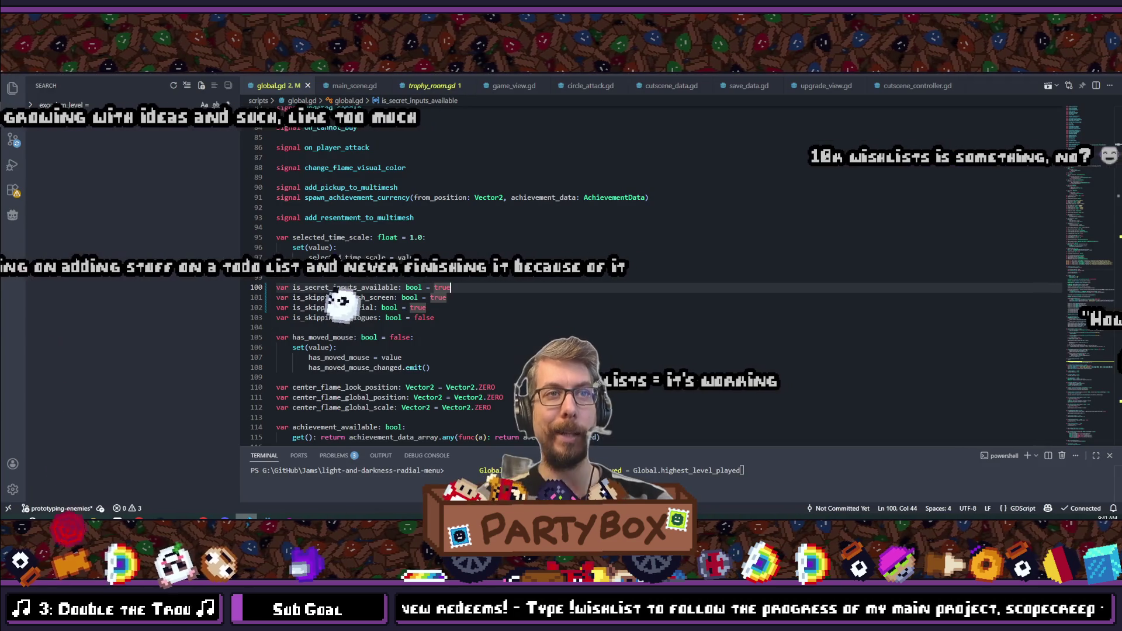
key(alt+Tab)
key(alt+Tab)
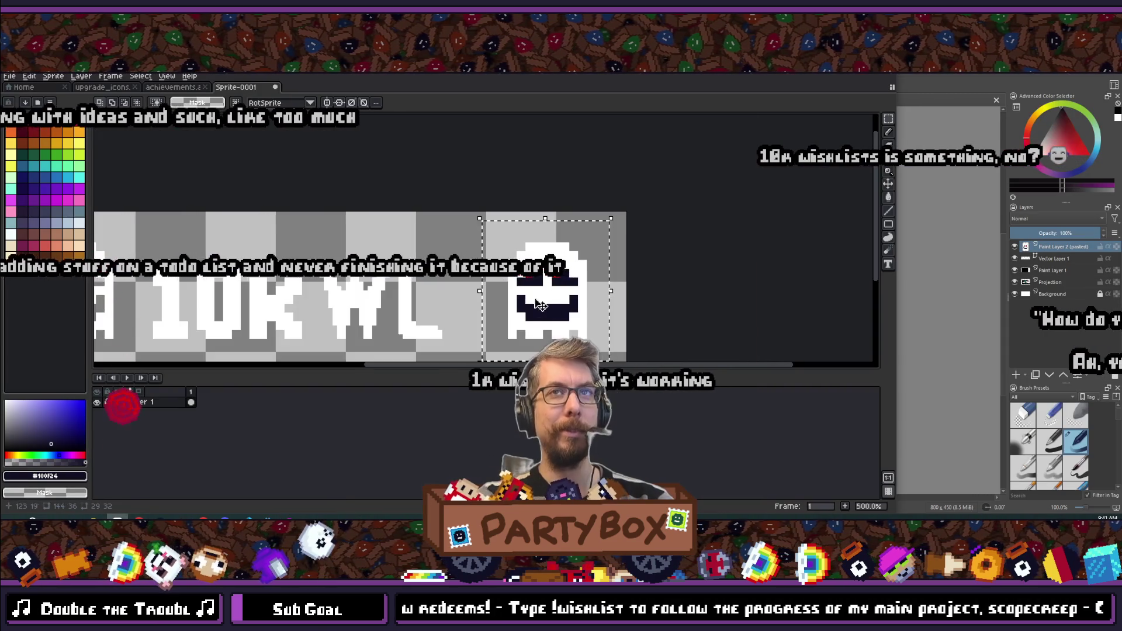
- Erase the stray white edge pixels around the ghost's outline with the pencil
scroll(538, 304, up, 4)
scroll(514, 201, up, 2)
key(b)
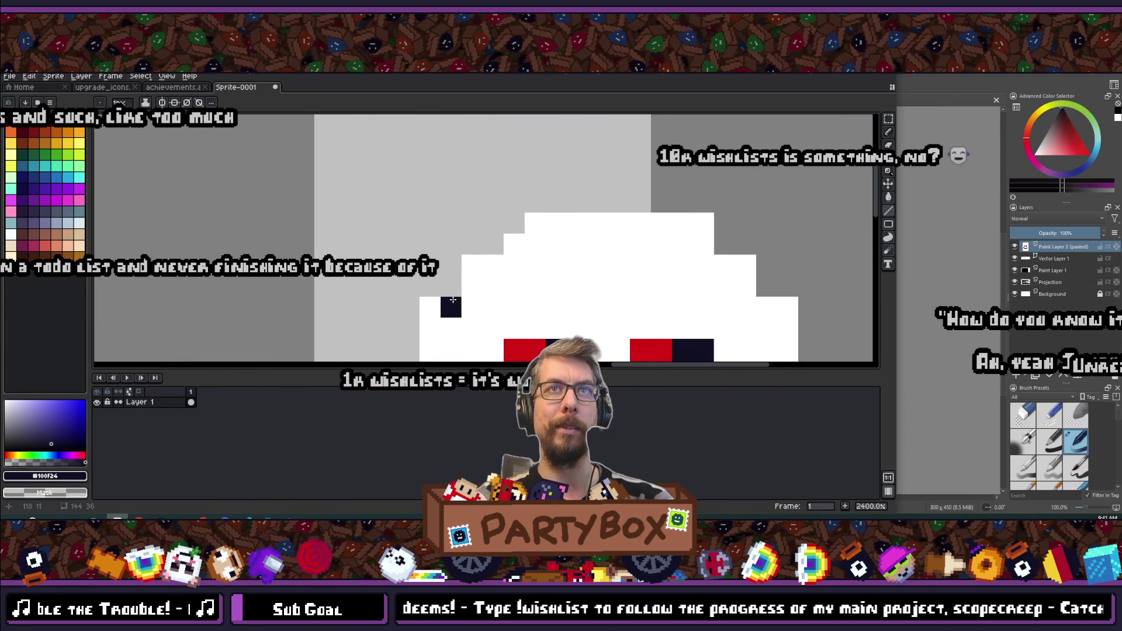
right_click(472, 266)
right_click(430, 307)
right_click(536, 223)
right_click(515, 244)
right_click(556, 223)
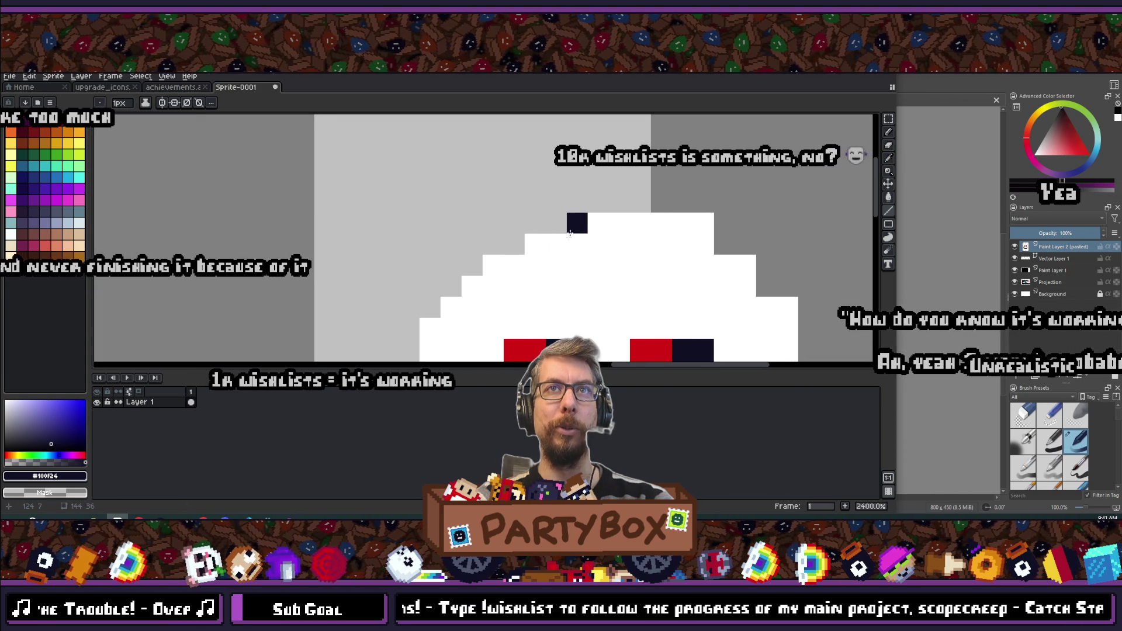
scroll(570, 233, down, 3)
scroll(450, 192, up, 3)
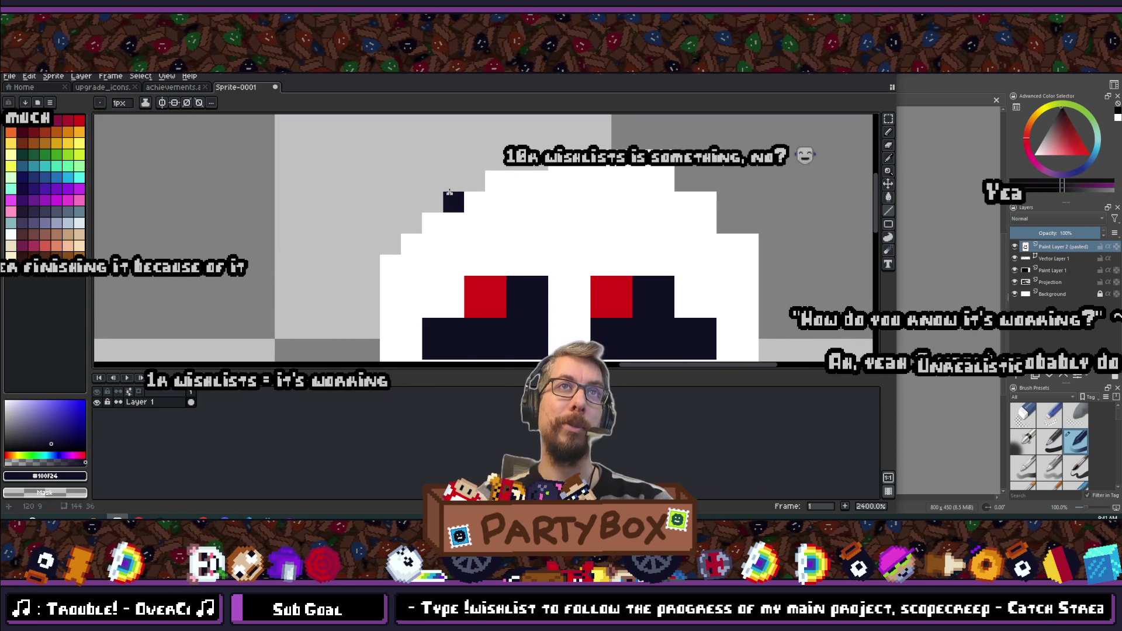
right_click(496, 181)
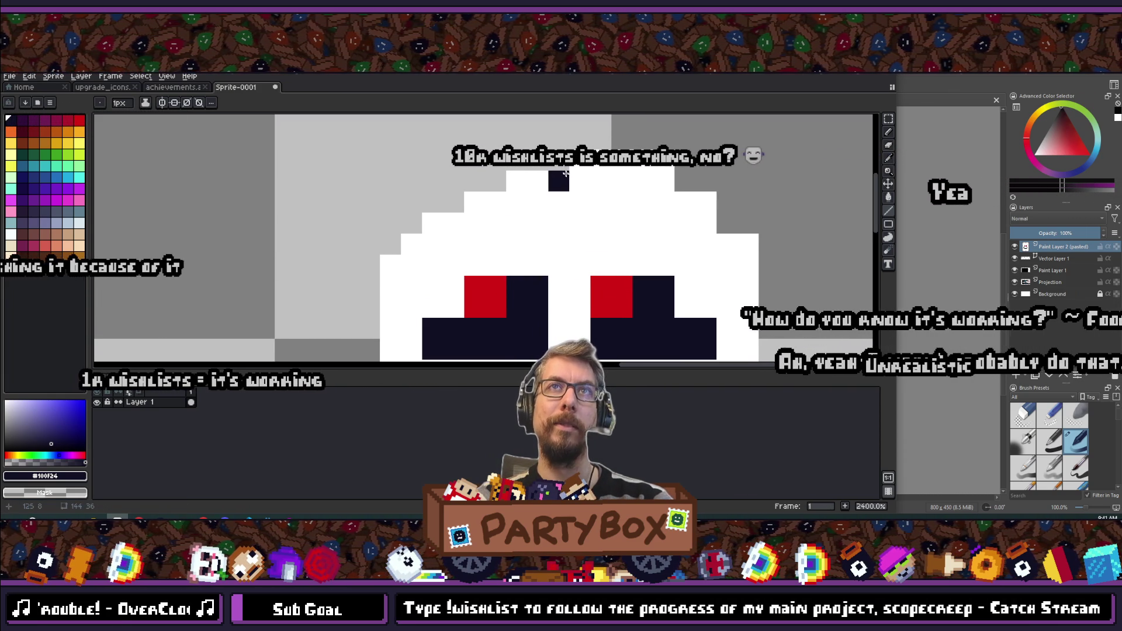
scroll(692, 163, down, 3)
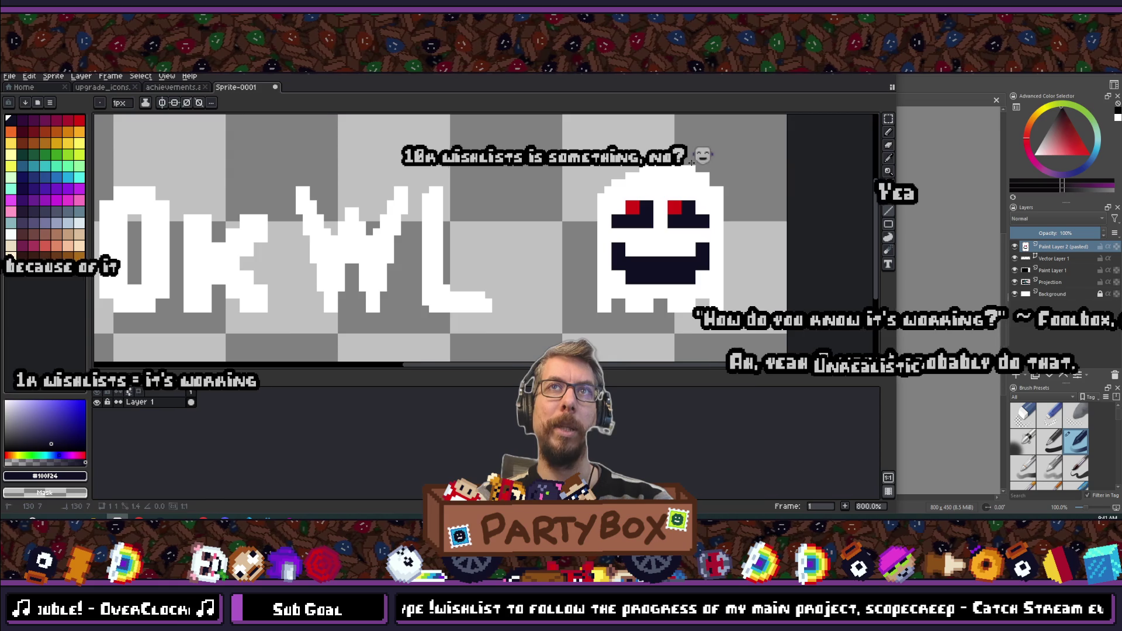
scroll(692, 163, up, 3)
scroll(643, 192, down, 4)
key(ctrl+z)
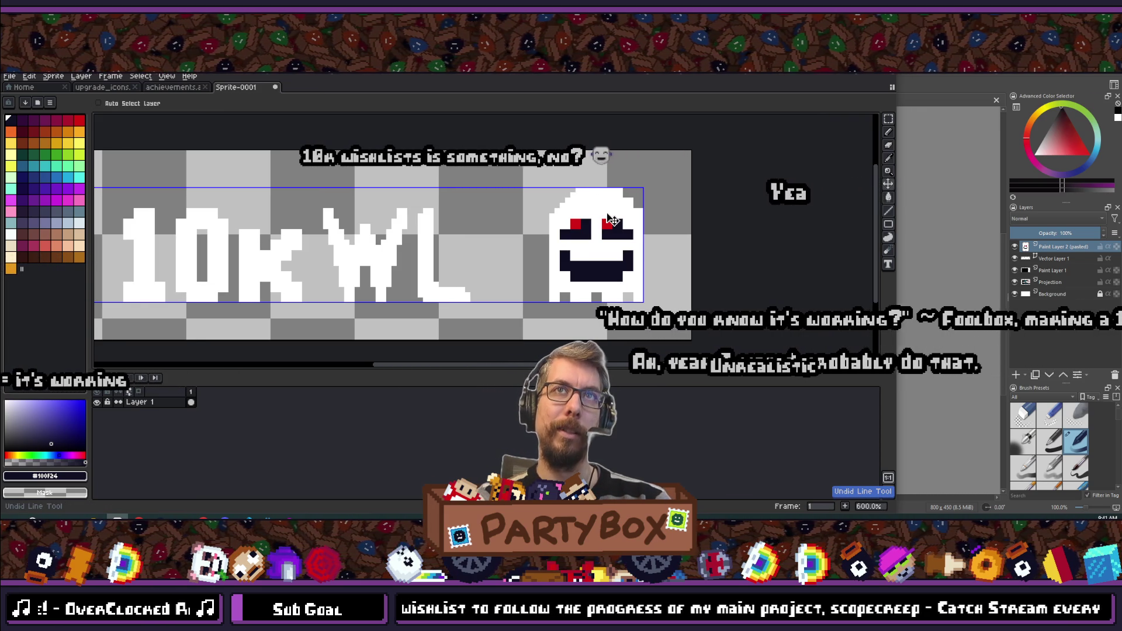
- Add a dark pixel at the ghost's top and a navy pixel beside its eye, undoing a stray stroke
key(b)
scroll(585, 199, down, 2)
scroll(561, 182, up, 3)
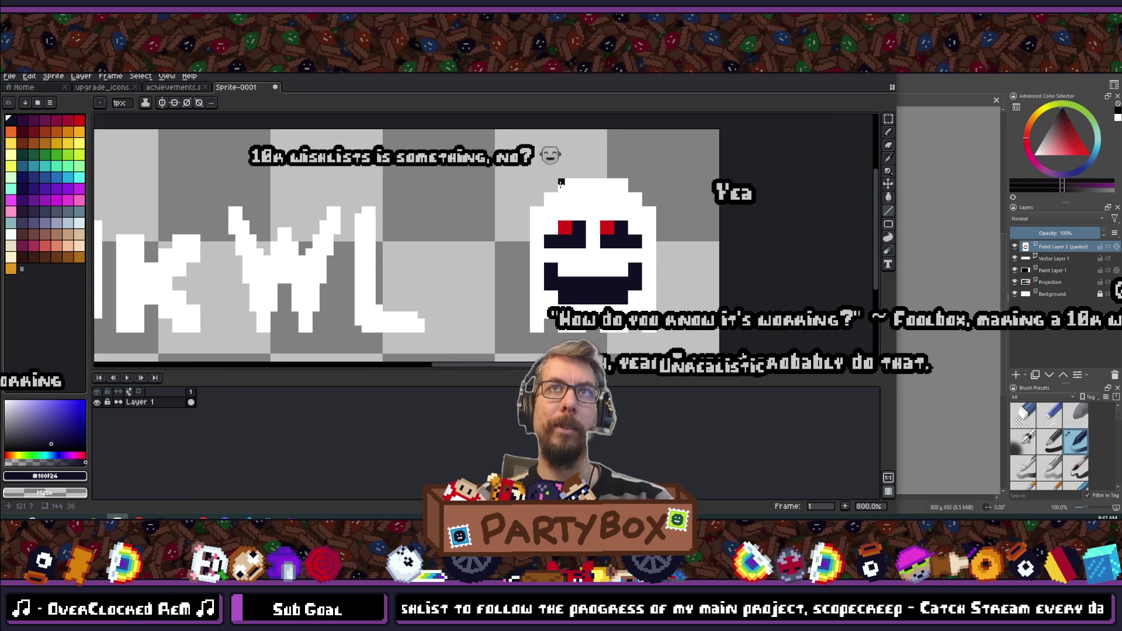
scroll(561, 182, up, 3)
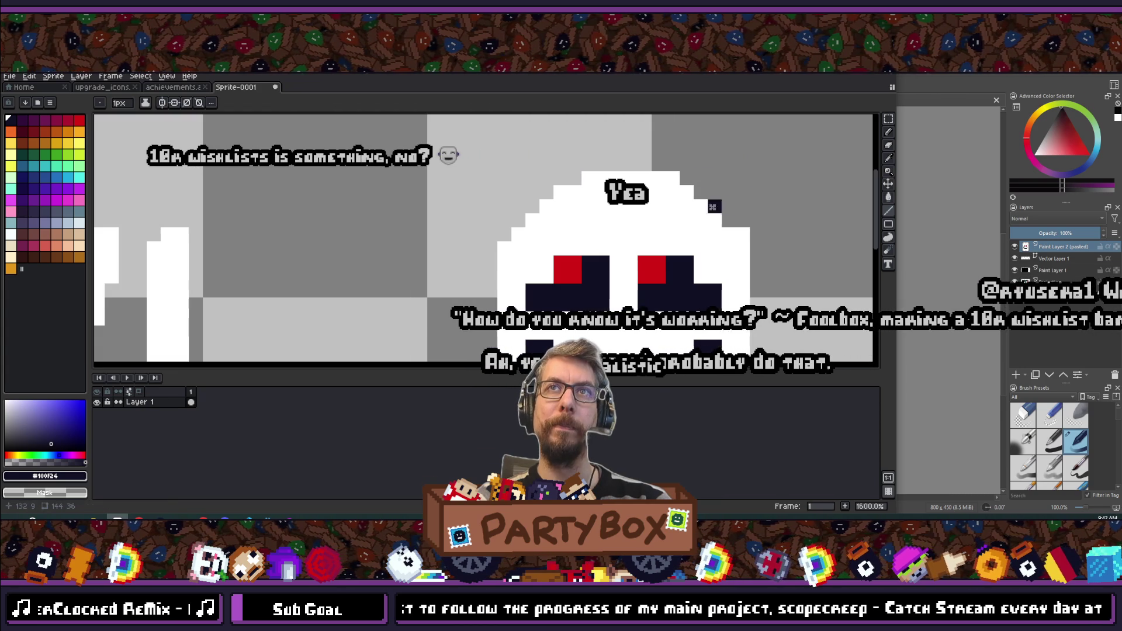
scroll(659, 282, down, 4)
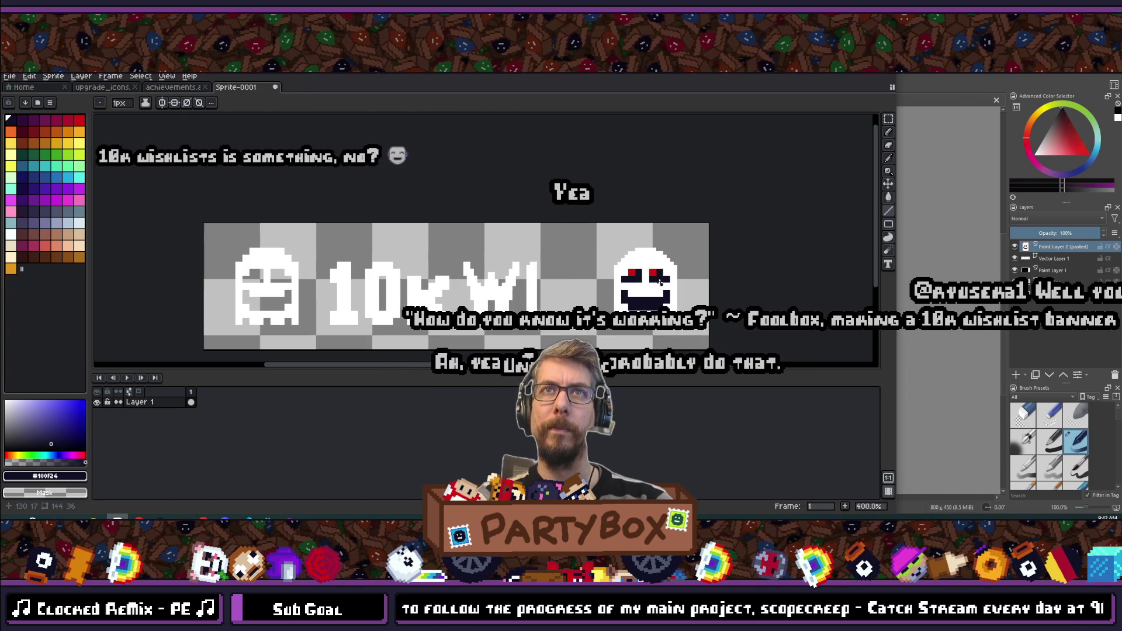
scroll(660, 283, up, 3)
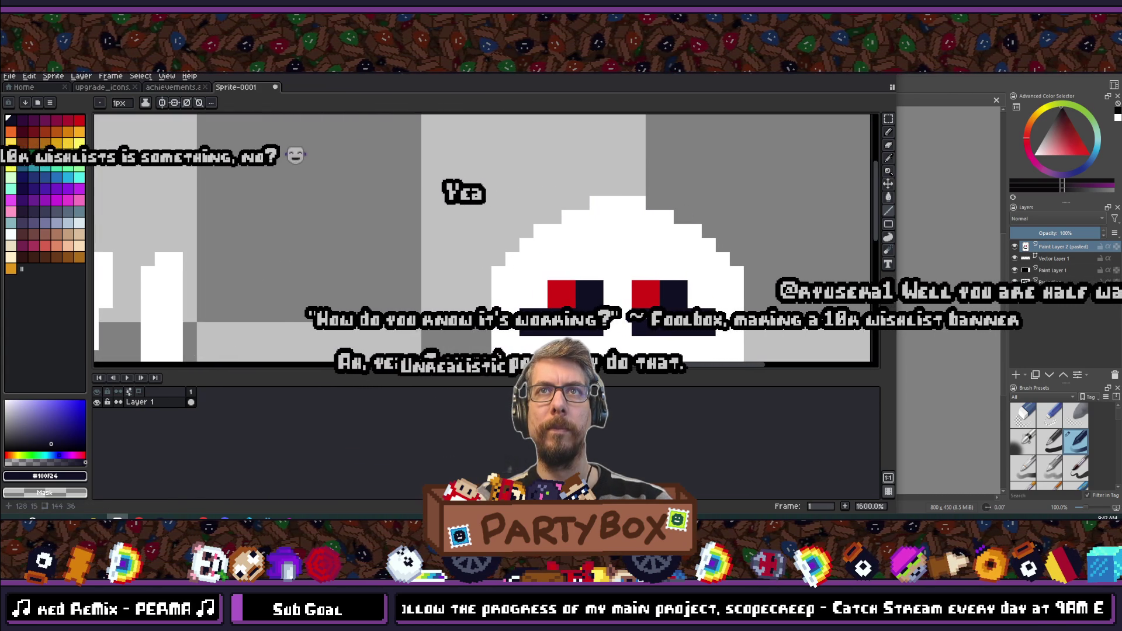
scroll(629, 214, down, 4)
scroll(629, 214, up, 4)
click(627, 211)
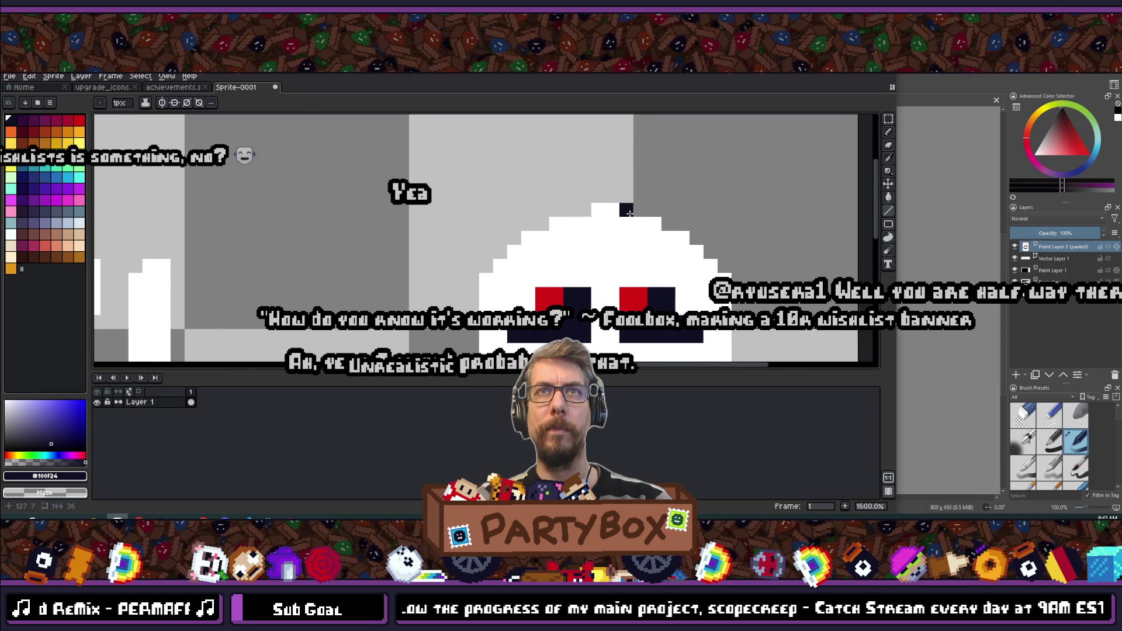
scroll(630, 214, down, 4)
scroll(645, 255, up, 4)
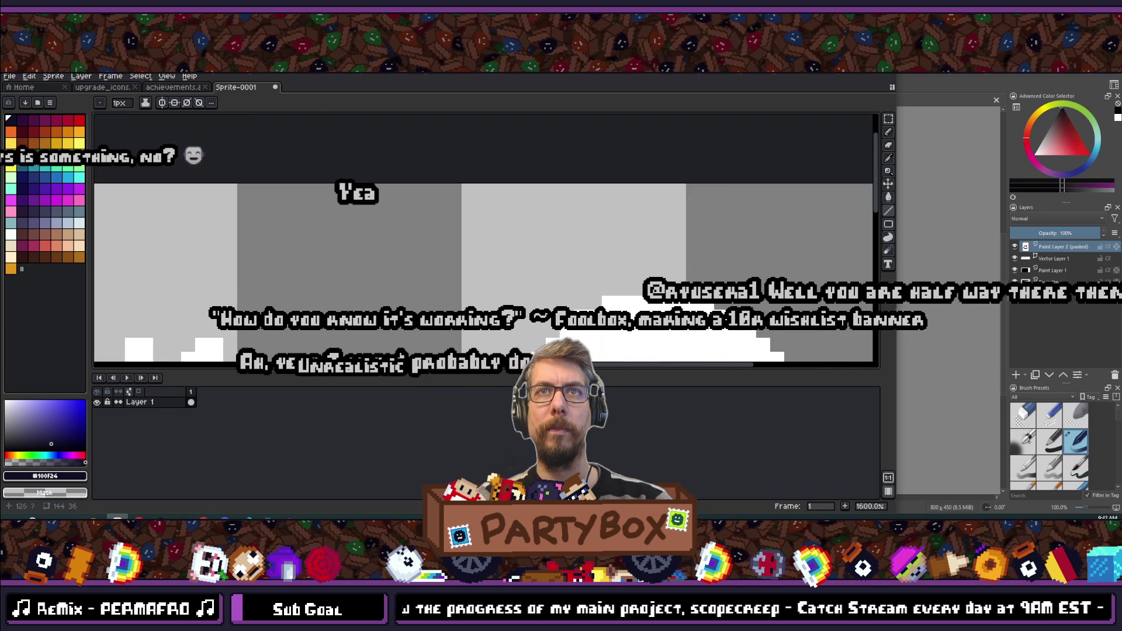
scroll(646, 254, down, 5)
scroll(656, 307, up, 4)
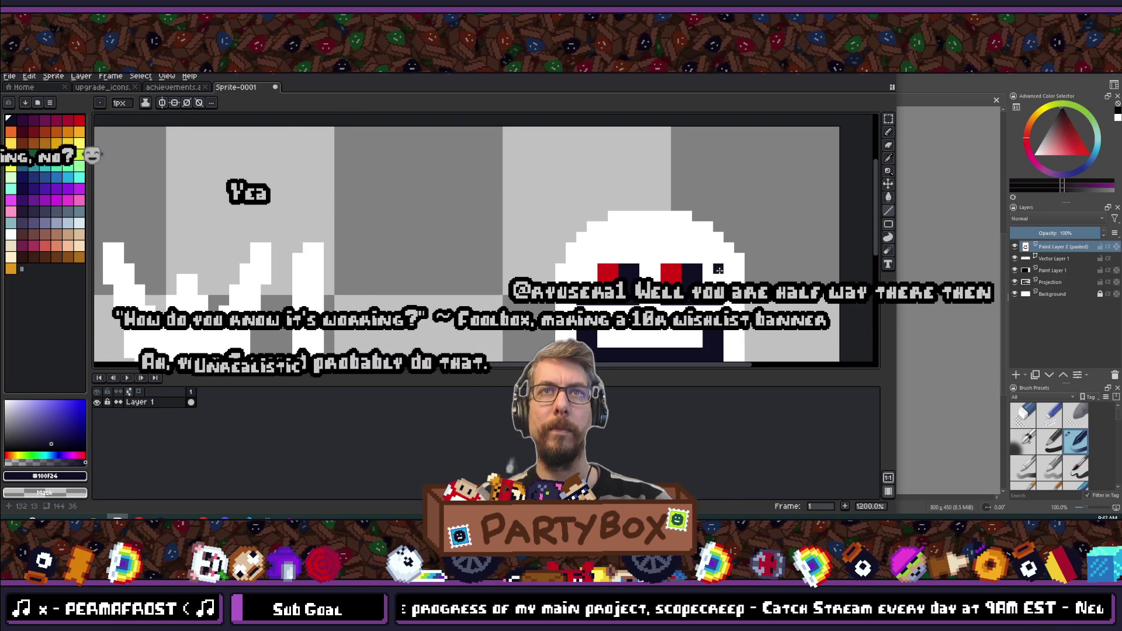
scroll(750, 343, down, 4)
scroll(601, 272, up, 3)
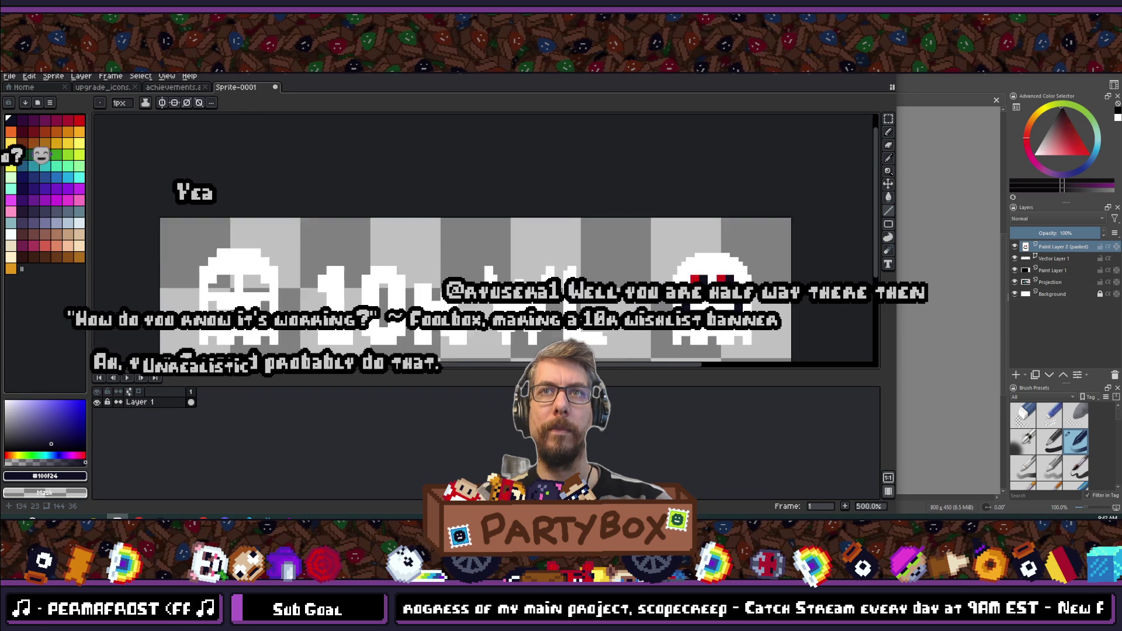
scroll(601, 271, up, 3)
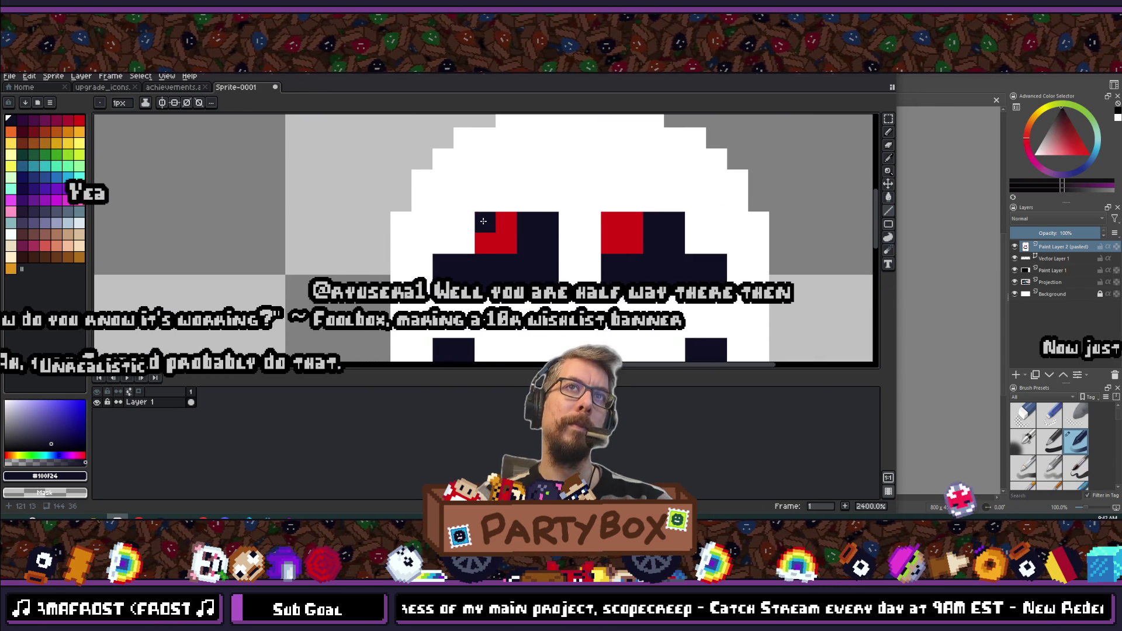
click(714, 227)
scroll(715, 227, down, 5)
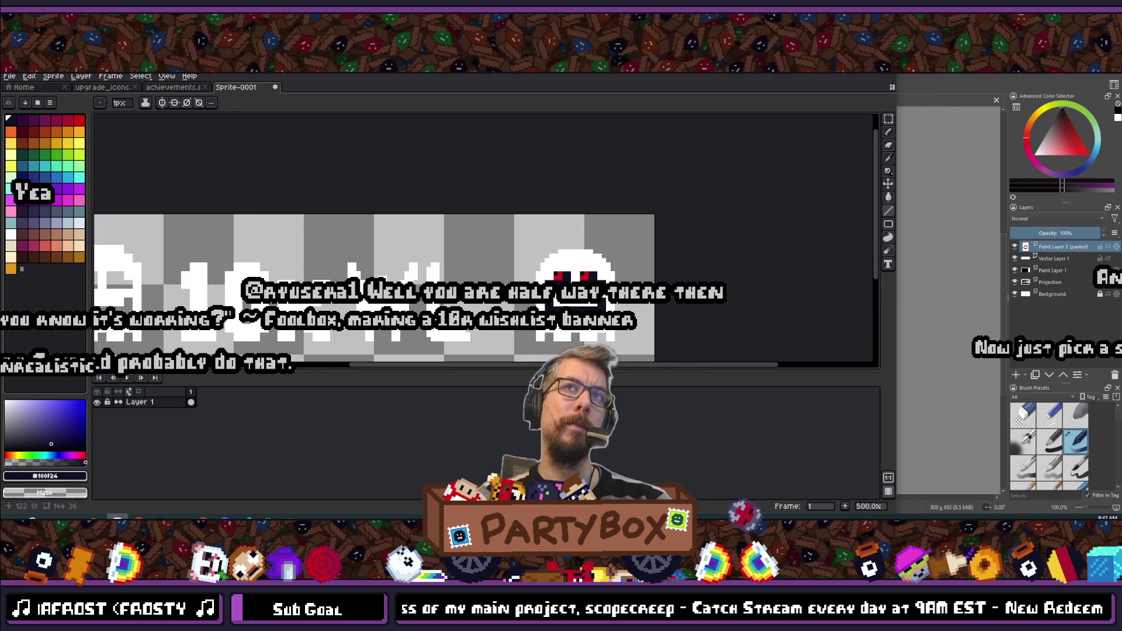
scroll(571, 278, up, 6)
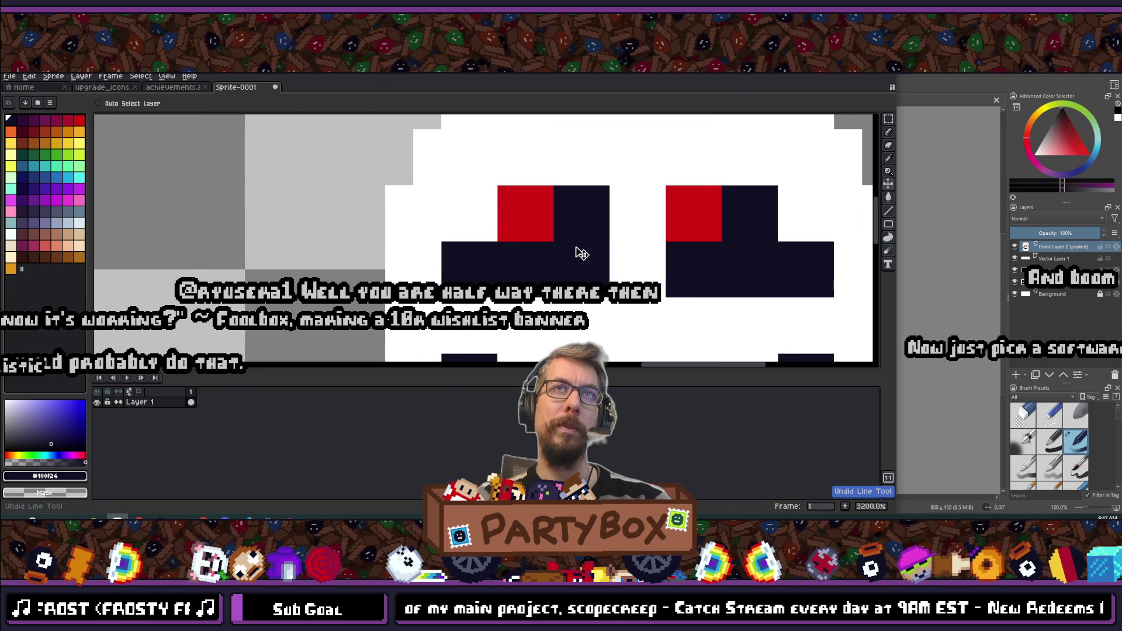
scroll(581, 250, down, 1)
scroll(523, 215, up, 1)
key(ctrl+z)
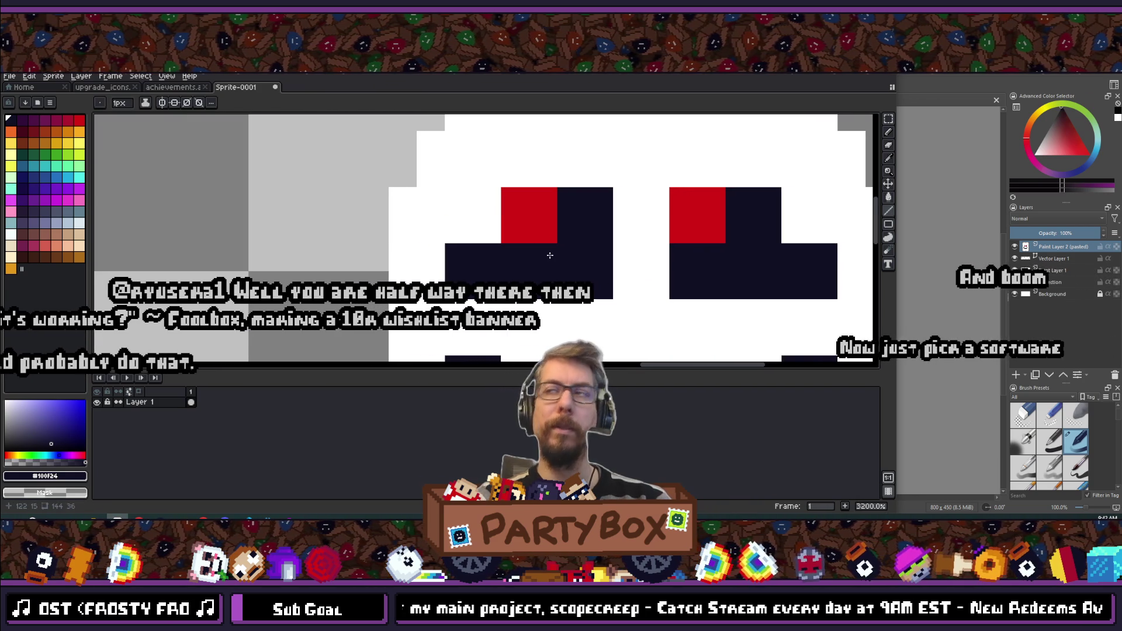
- Paint stray navy eye pixels with white sampled from the face, then flood-fill the left eye black
key(i)
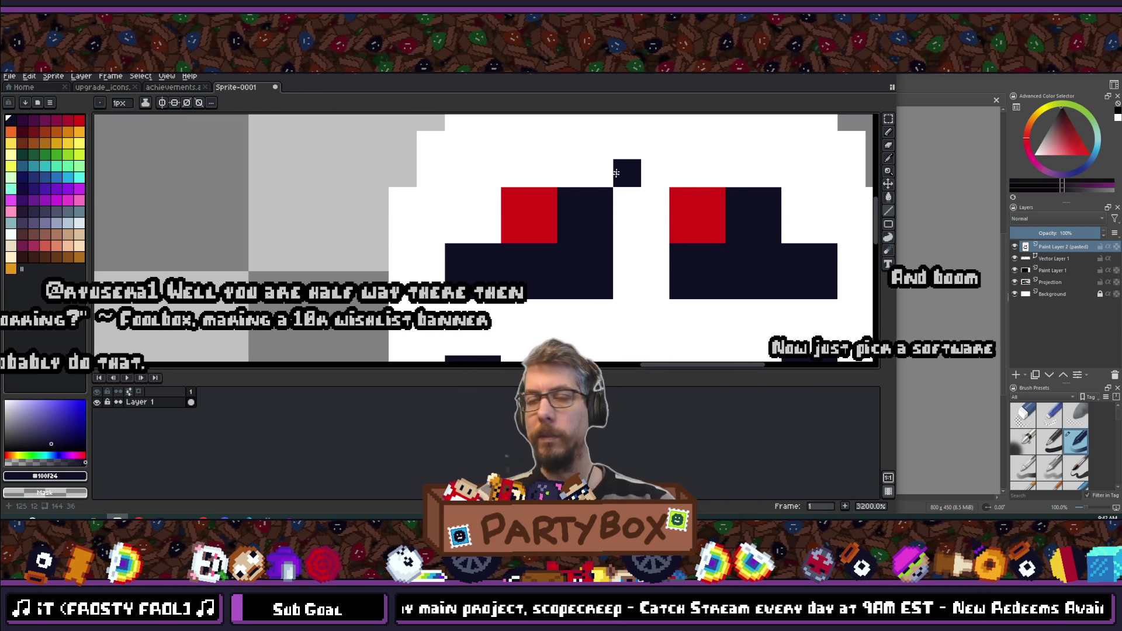
alt+click(621, 168)
click(599, 201)
click(599, 285)
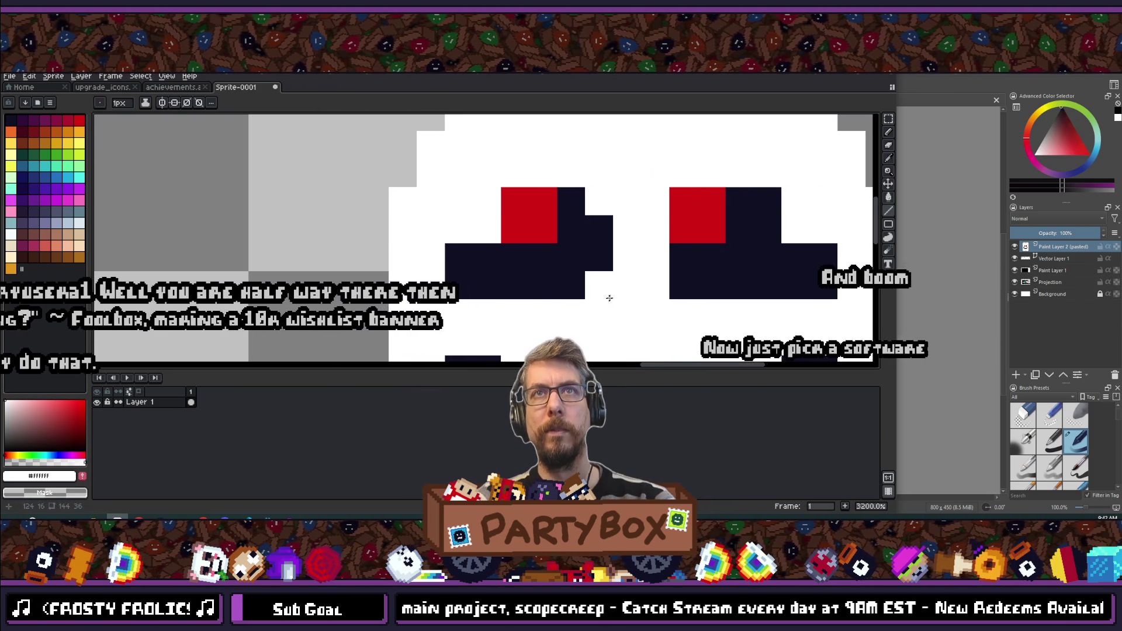
click(487, 285)
scroll(486, 292, down, 3)
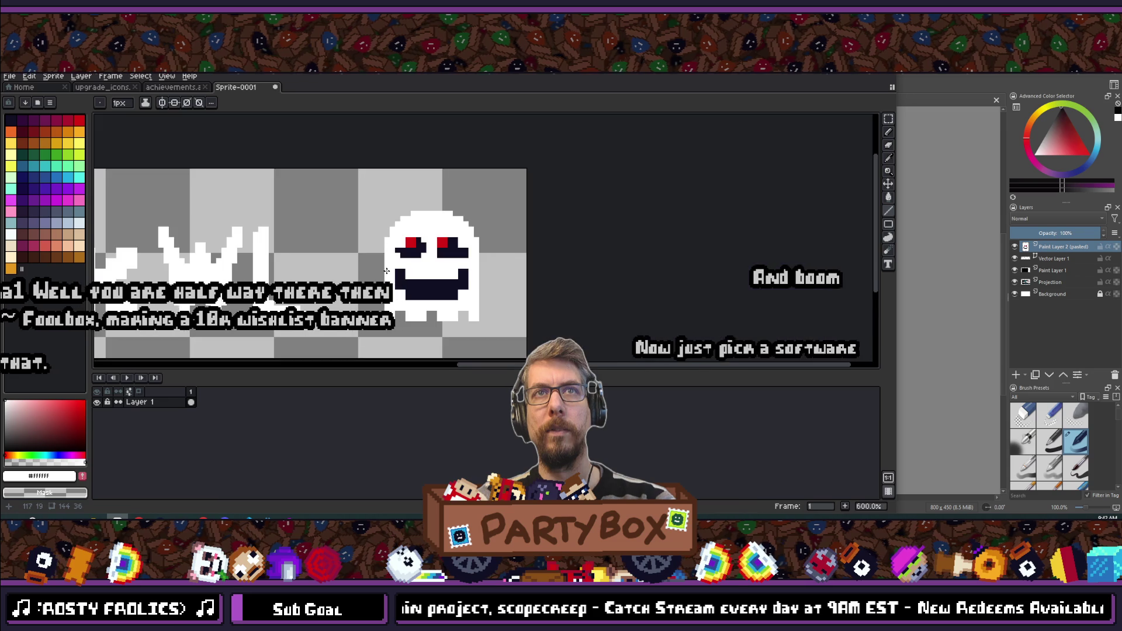
scroll(466, 231, up, 2)
click(477, 231)
click(454, 184)
scroll(483, 277, down, 3)
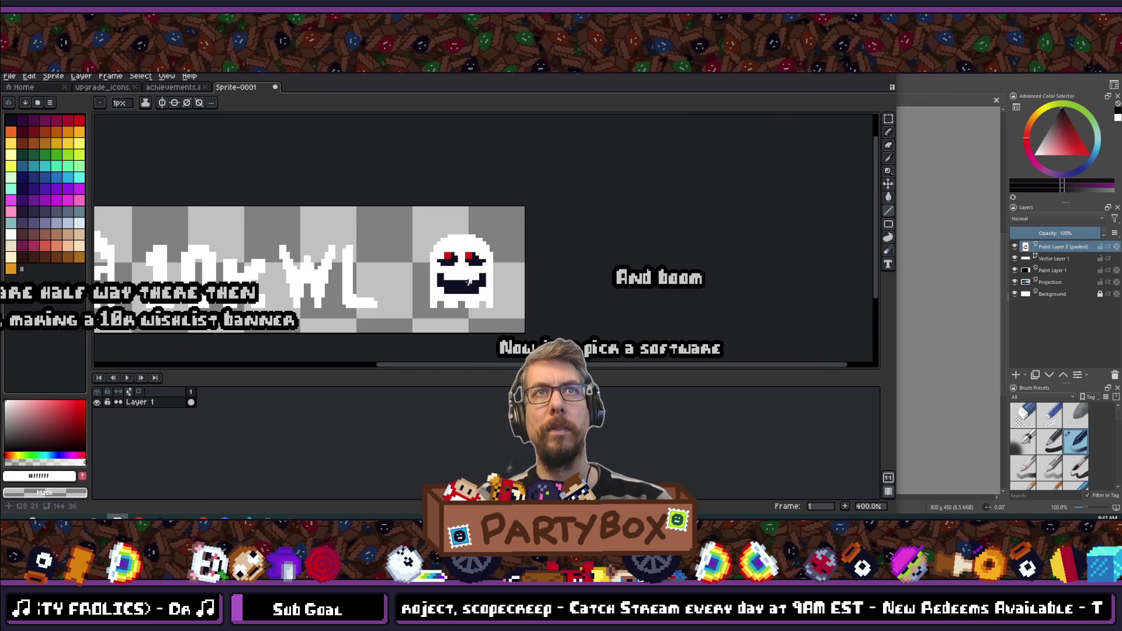
key(ctrl+z)
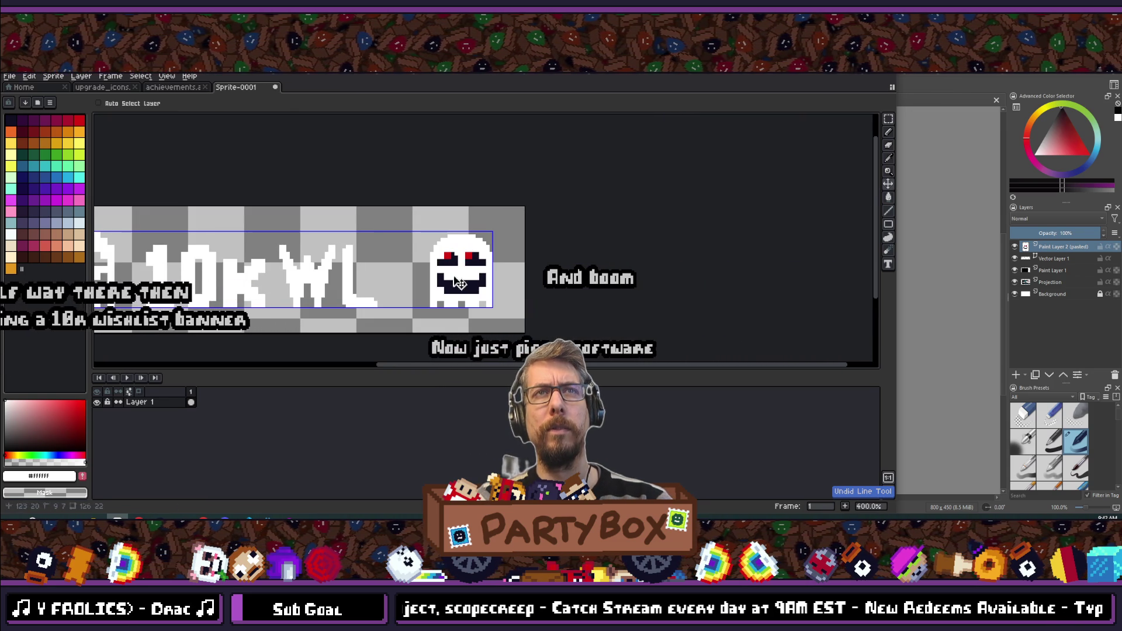
scroll(462, 277, up, 4)
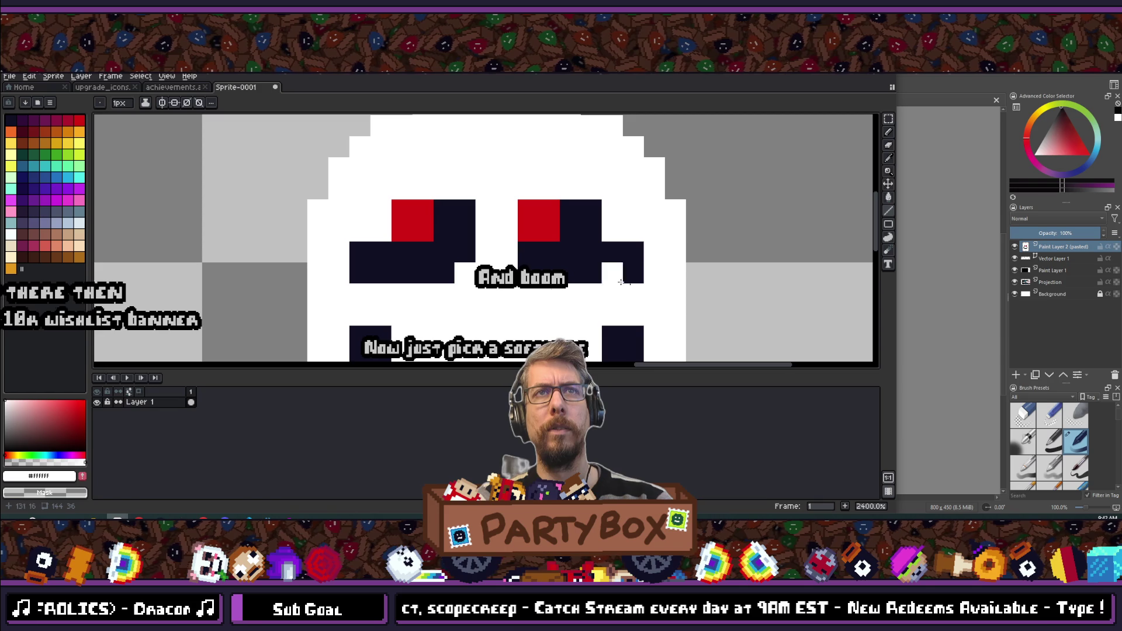
scroll(362, 299, down, 4)
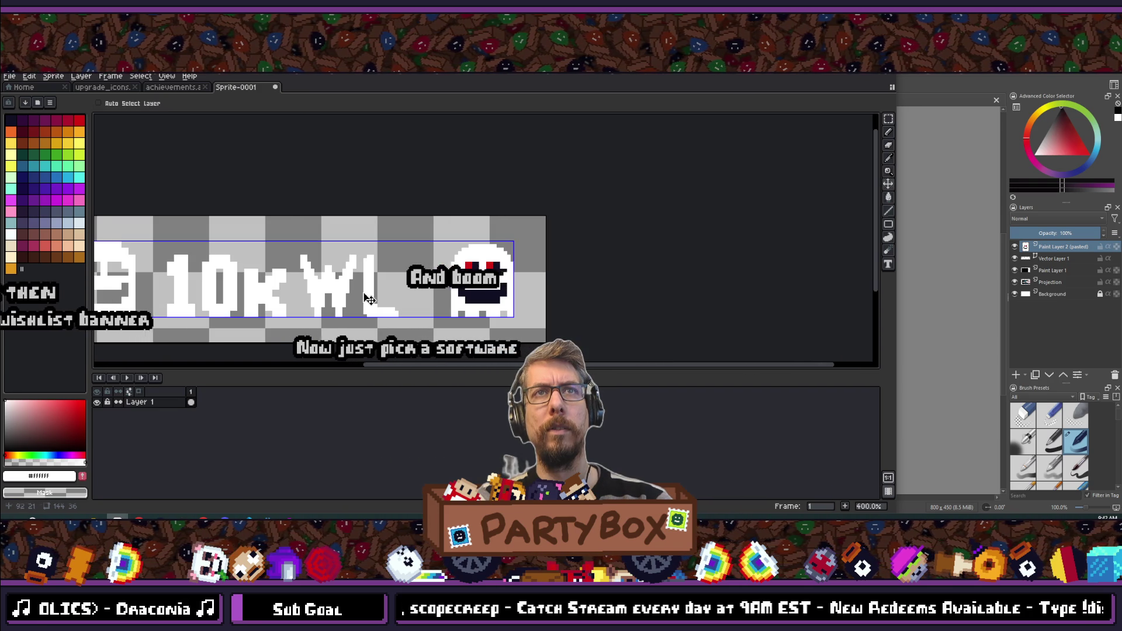
key(ctrl+z)
scroll(479, 274, up, 3)
scroll(468, 280, down, 3)
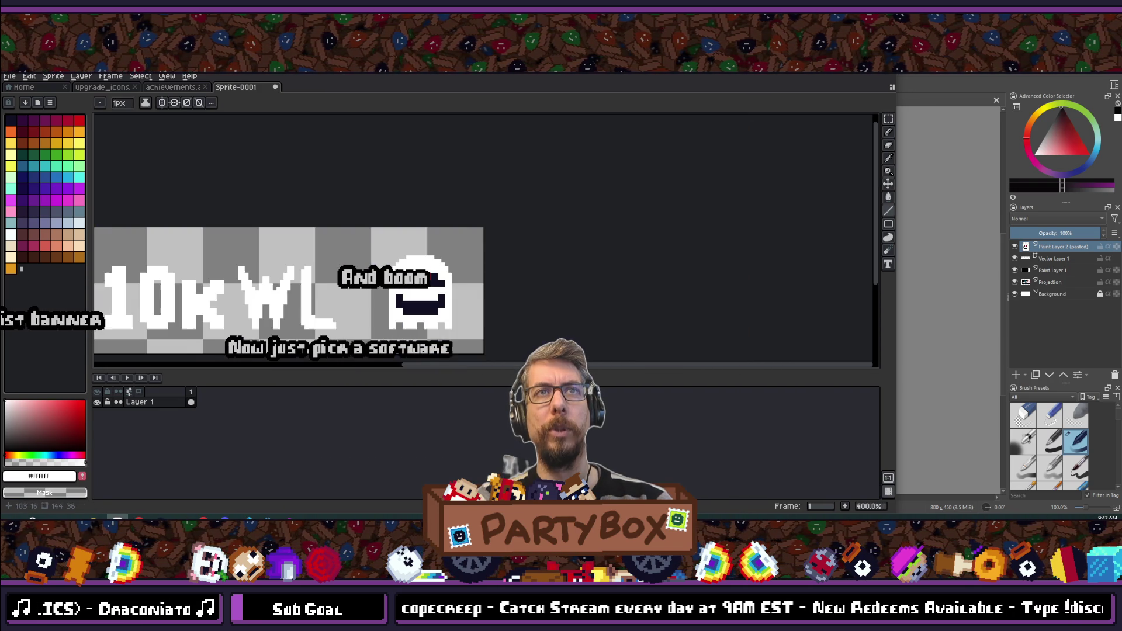
scroll(364, 269, up, 3)
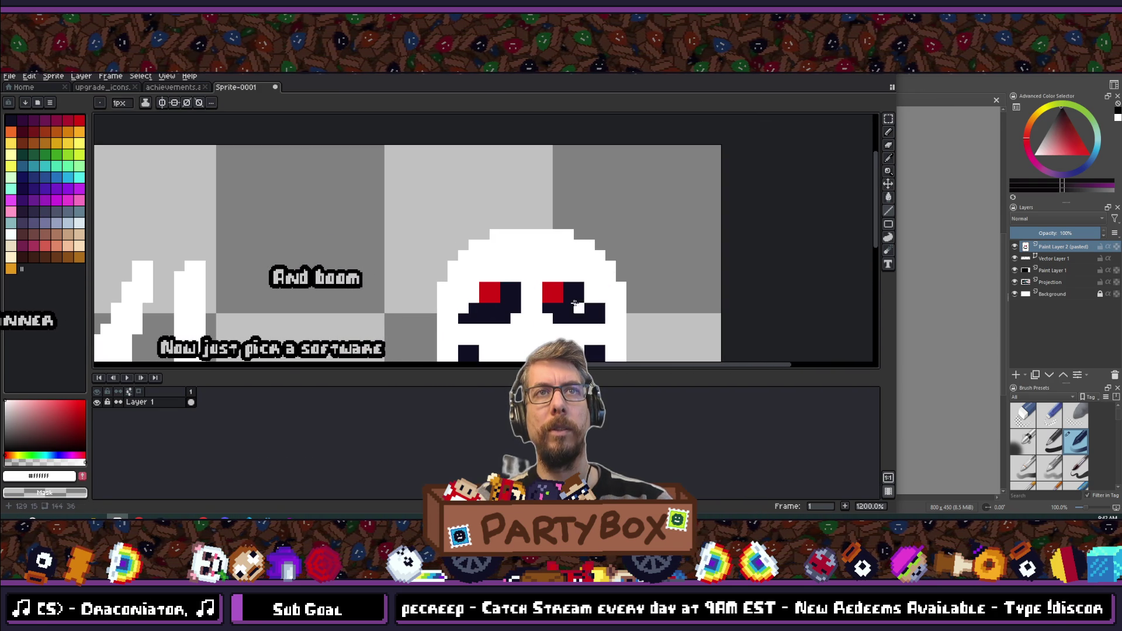
scroll(374, 292, down, 3)
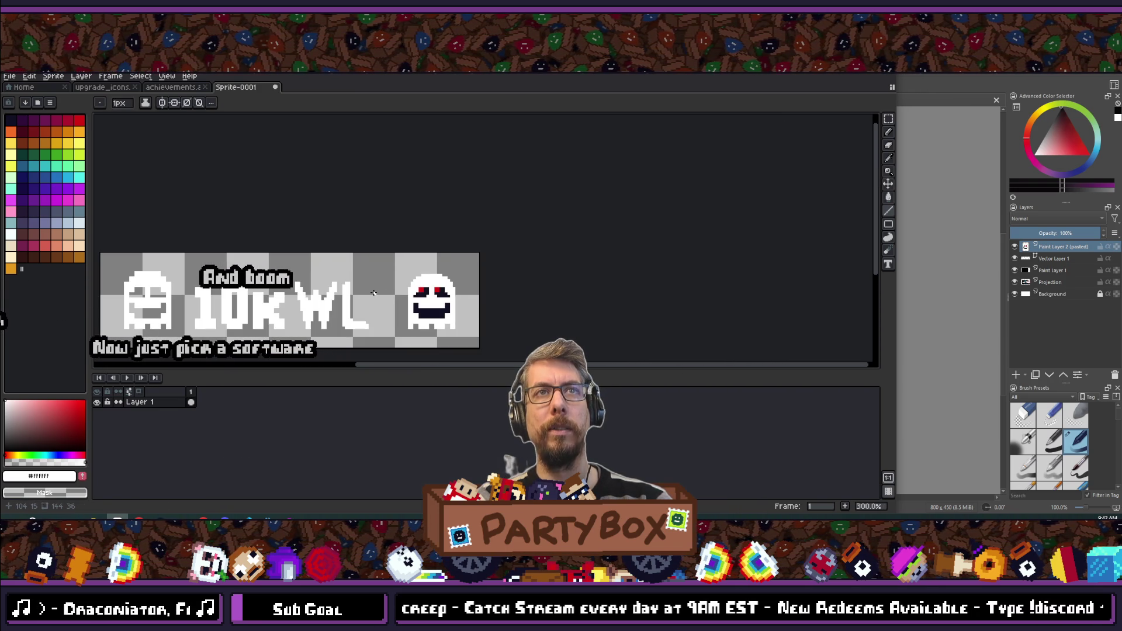
scroll(374, 292, up, 6)
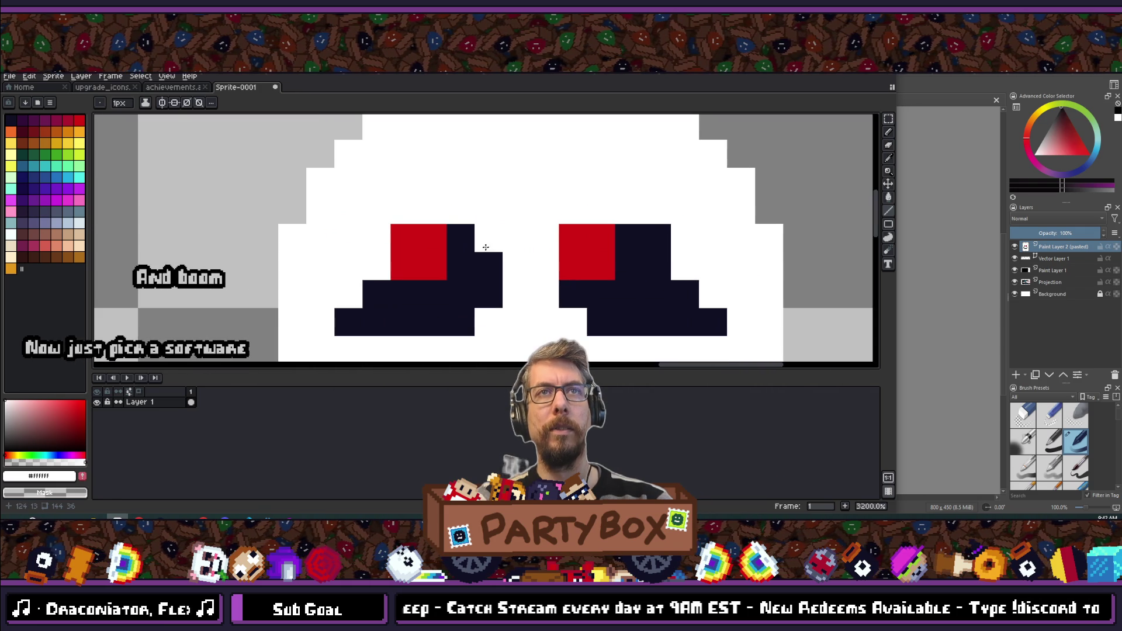
scroll(349, 282, down, 5)
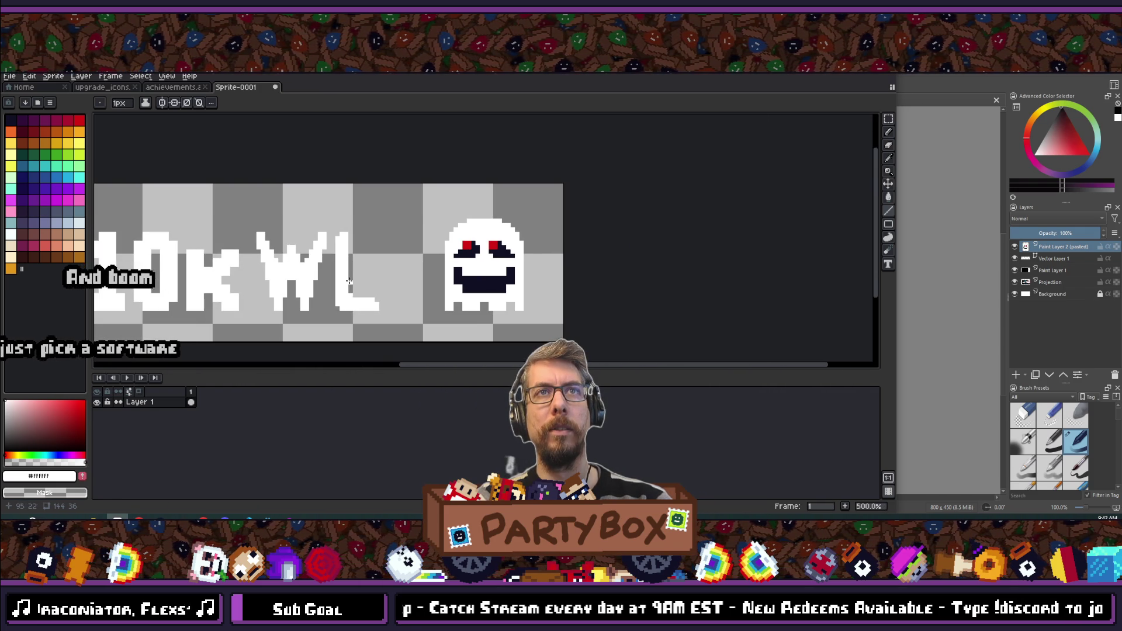
scroll(484, 248, up, 8)
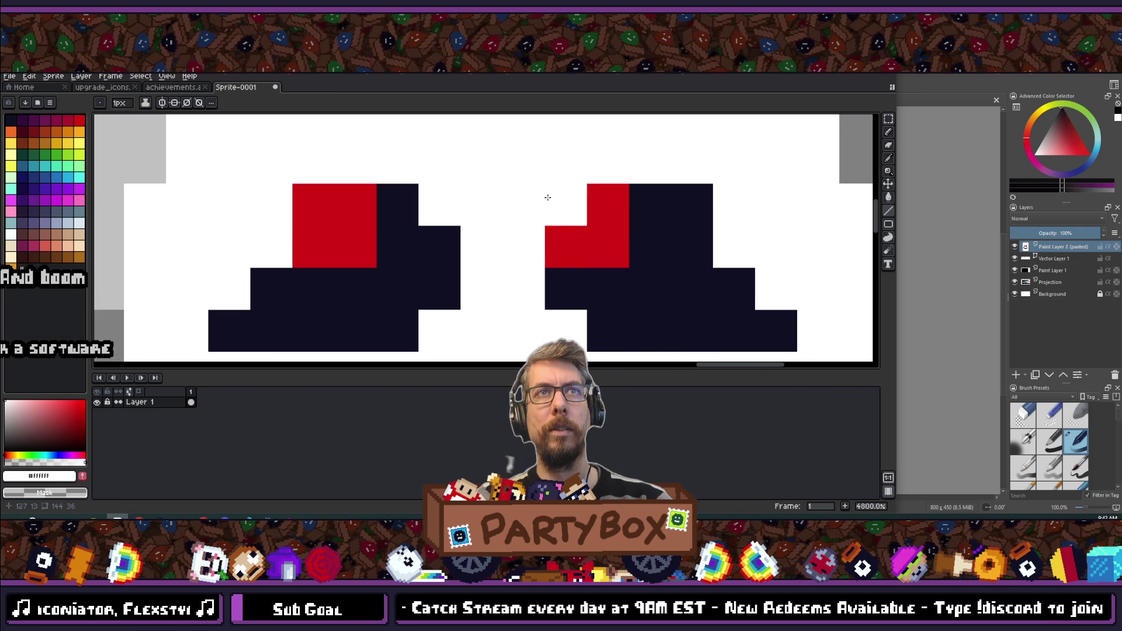
scroll(547, 197, down, 8)
scroll(395, 301, down, 4)
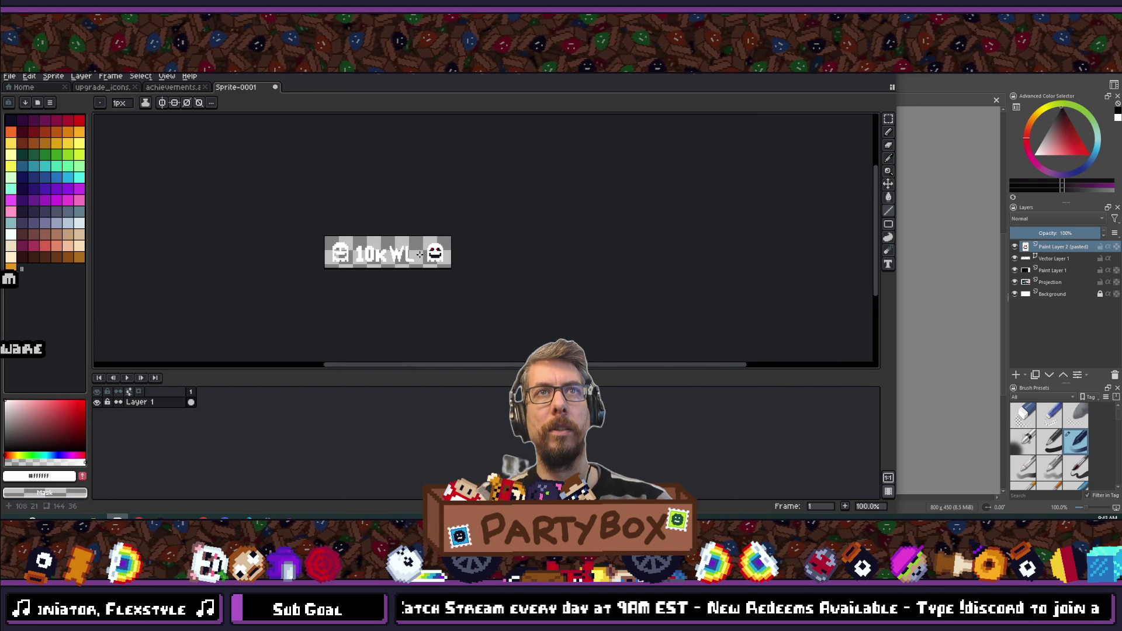
scroll(419, 251, up, 2)
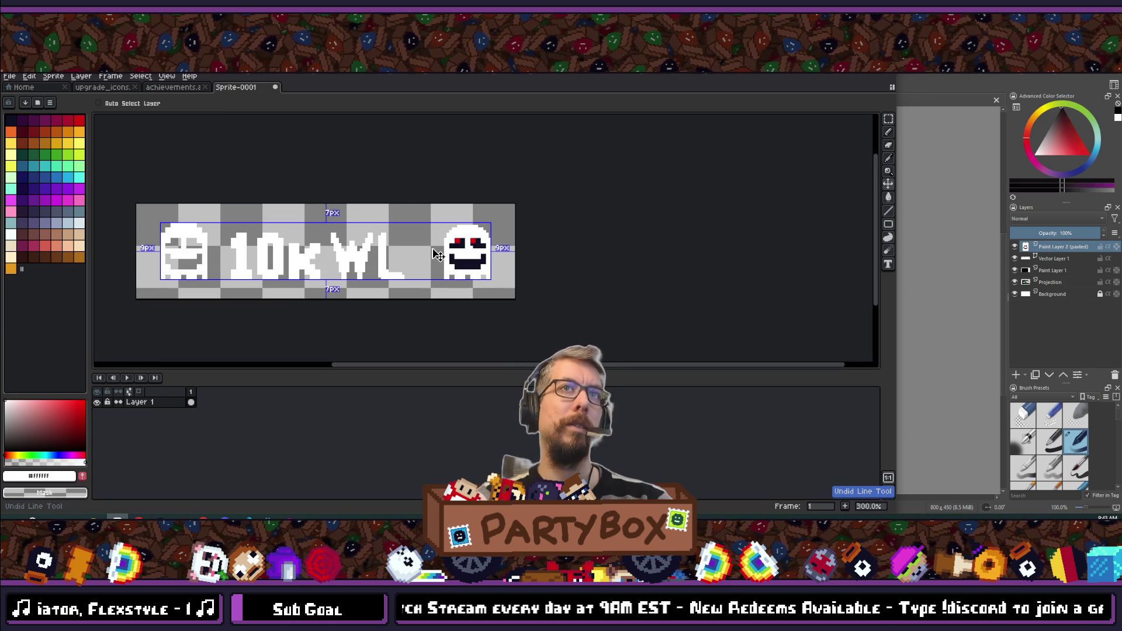
scroll(439, 255, up, 4)
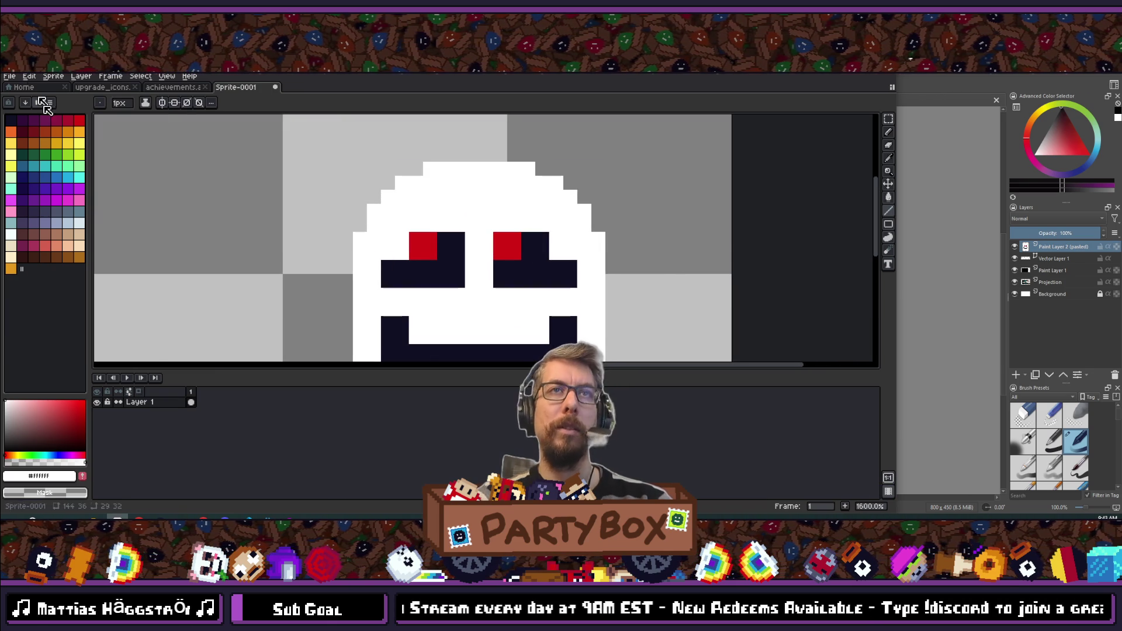
key(g)
click(445, 282)
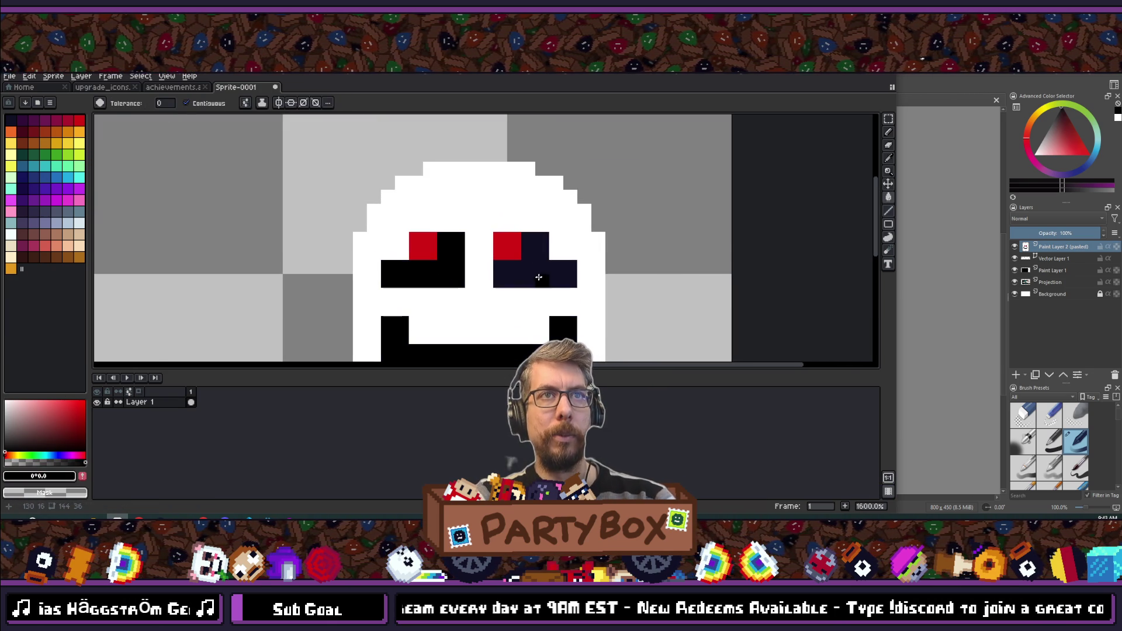
- Fill the right eye's navy area black and marquee-select the red-eyed ghost for copying
click(538, 277)
scroll(538, 277, down, 3)
scroll(535, 202, up, 2)
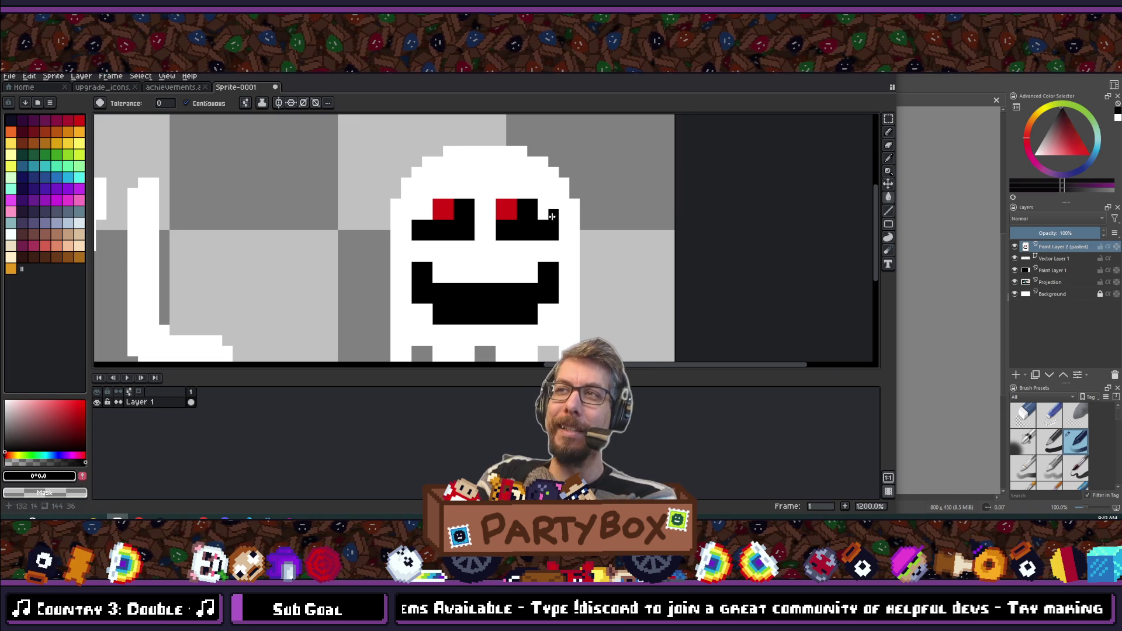
scroll(501, 202, up, 1)
scroll(494, 225, down, 3)
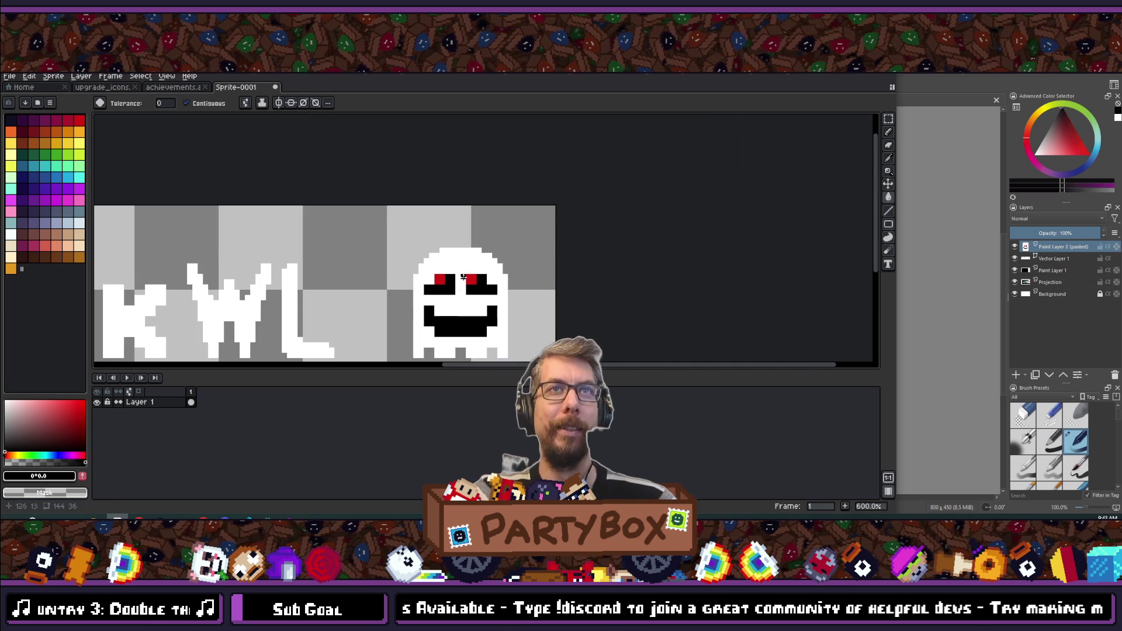
scroll(486, 248, up, 2)
scroll(496, 266, down, 4)
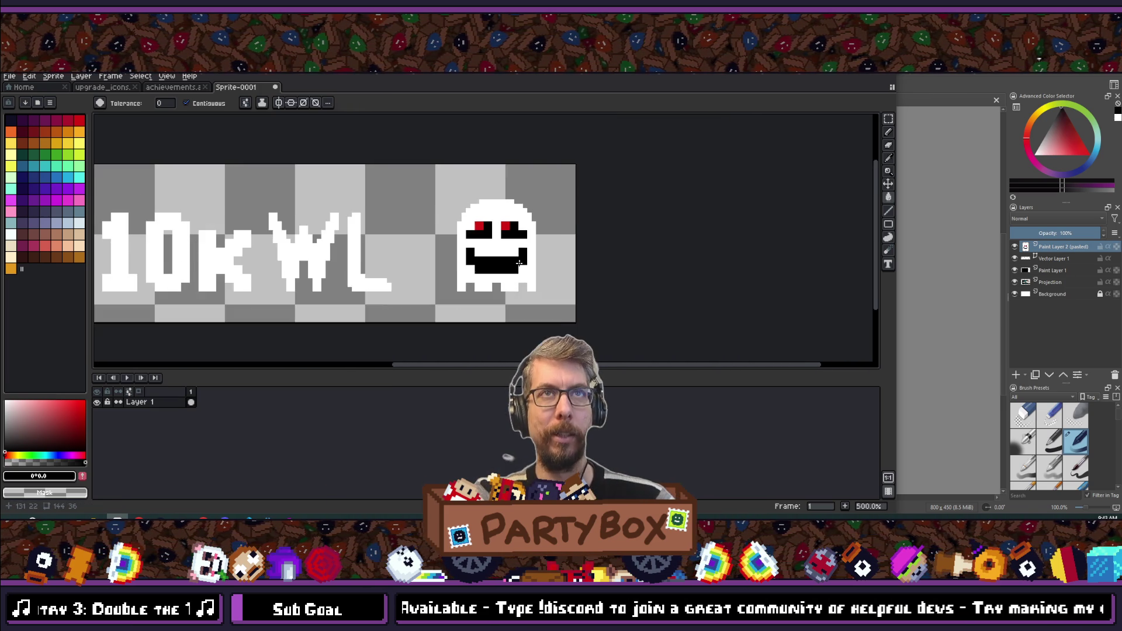
scroll(494, 251, up, 3)
mouse_move(426, 173)
mouse_down()
mouse_move(583, 324)
mouse_move(568, 335)
mouse_up()
- Paste the copied ghost into the Krita cover and move it to the lower right
click(278, 515)
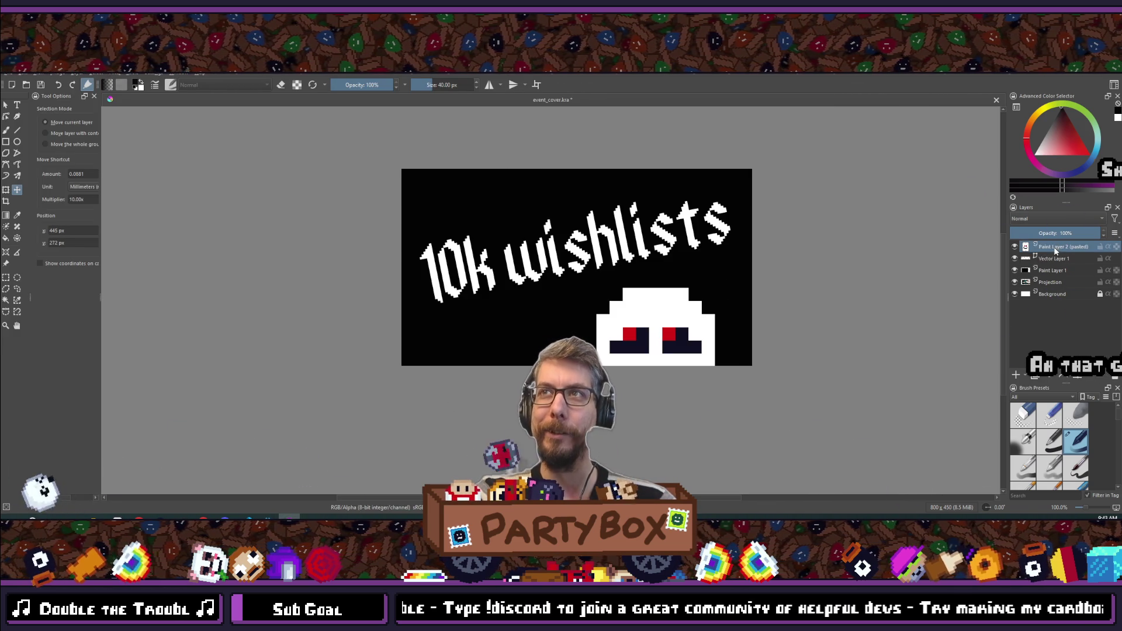
key(Delete)
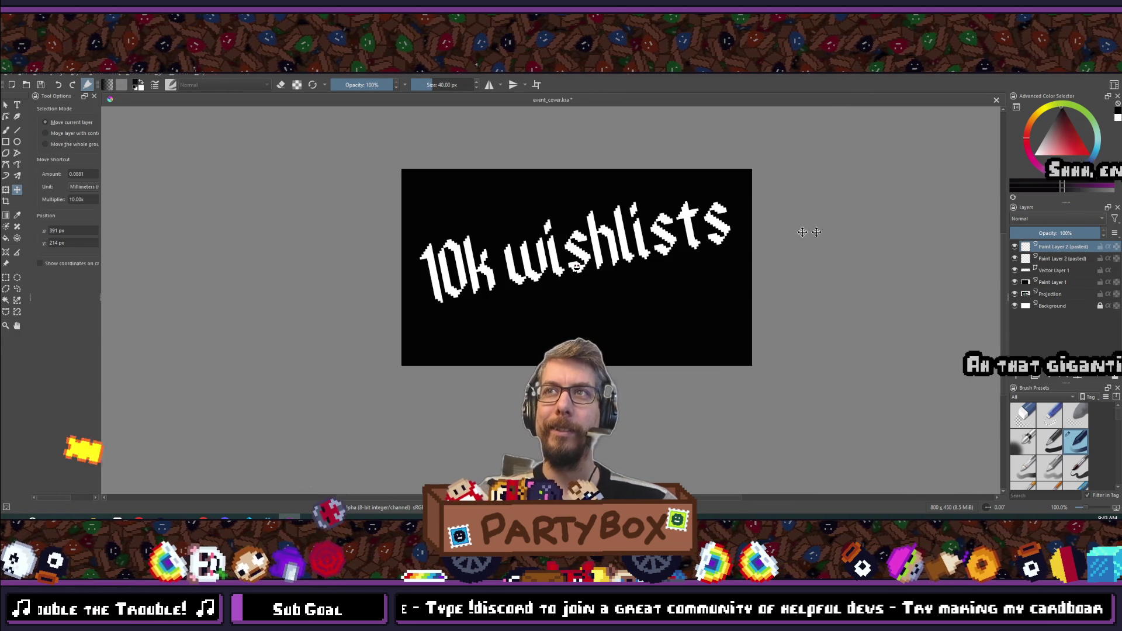
mouse_move(590, 276)
mouse_down()
mouse_move(674, 330)
mouse_move(672, 346)
mouse_up()
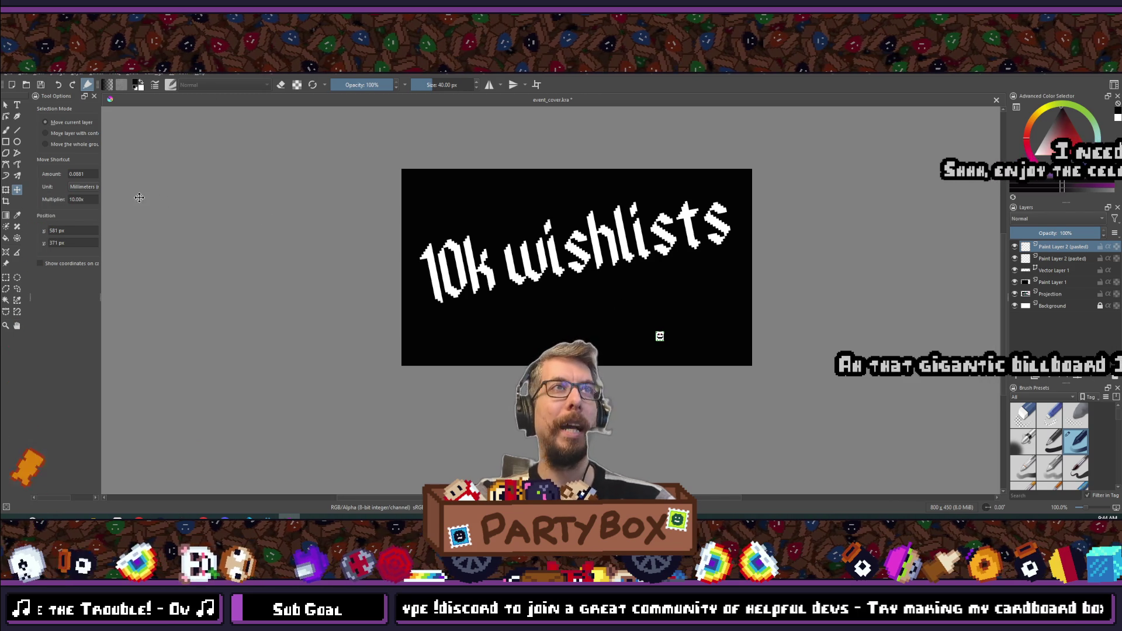
- Delete the leftover duplicate pasted layer
right_click(1050, 260)
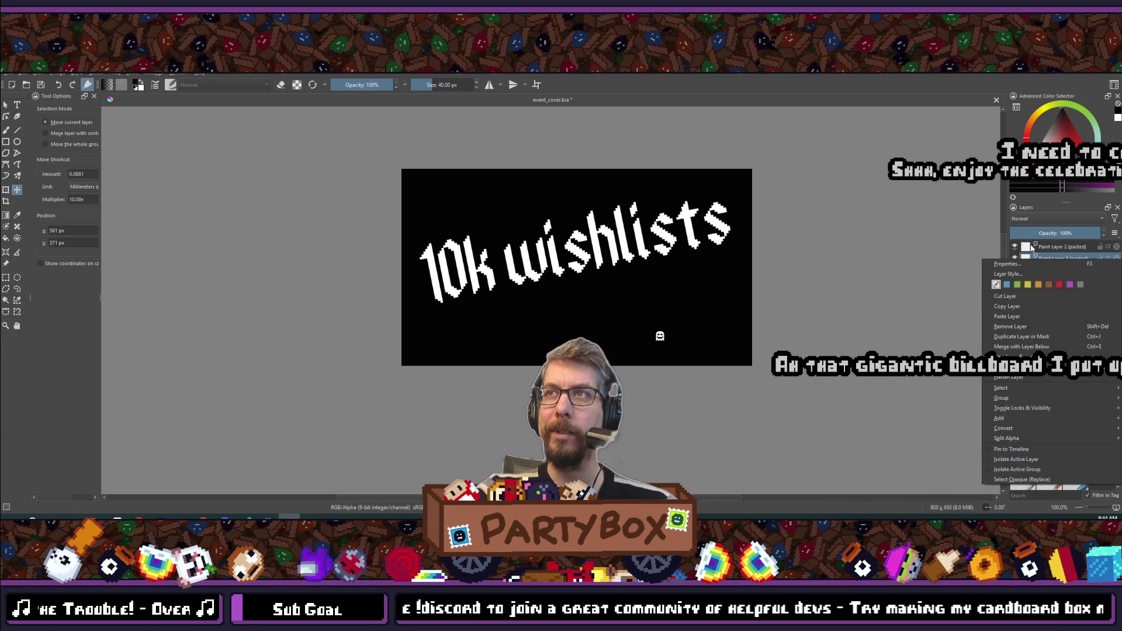
key(Escape)
key(shift+Delete)
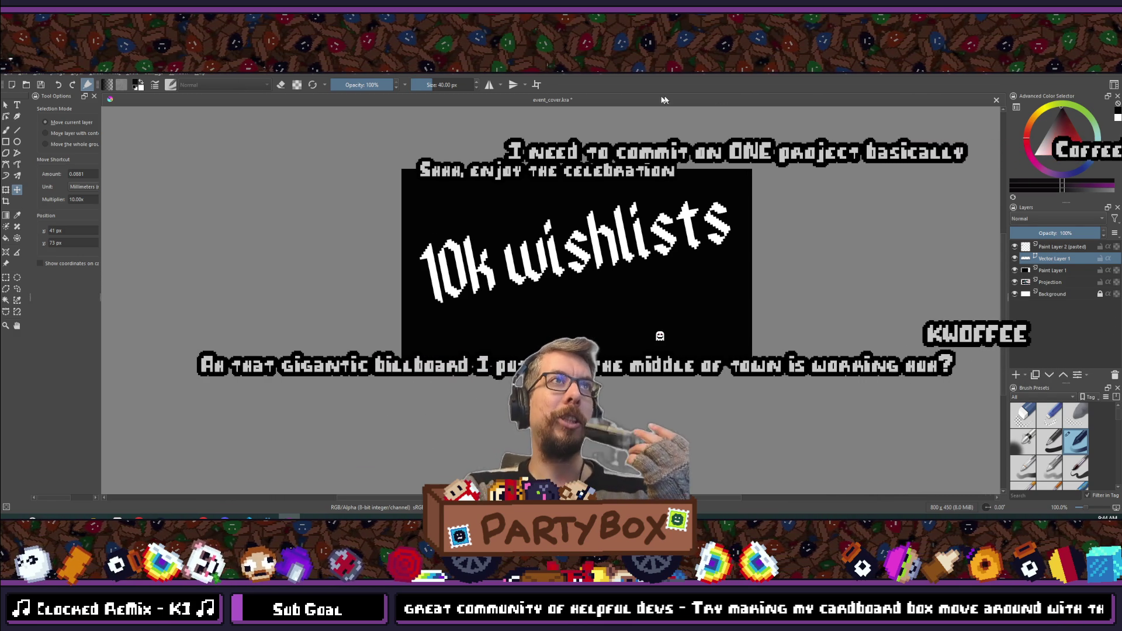
click(116, 74)
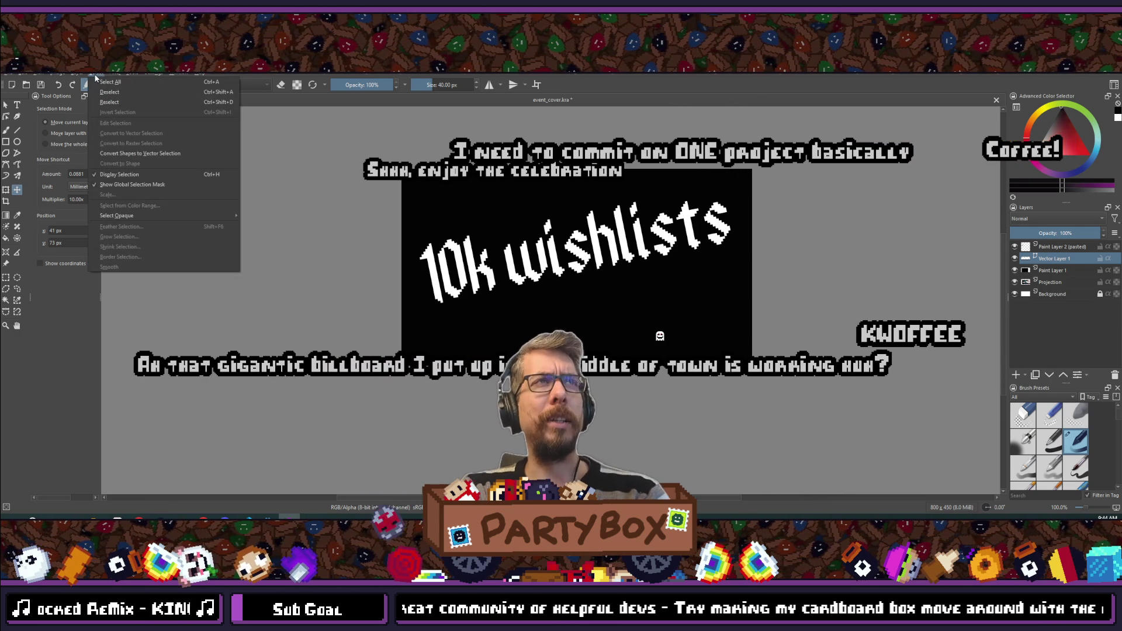
- Select the pasted ghost layer, not the wrong one, and scale it to 270 px wide
mouse_move(76, 74)
mouse_move(110, 163)
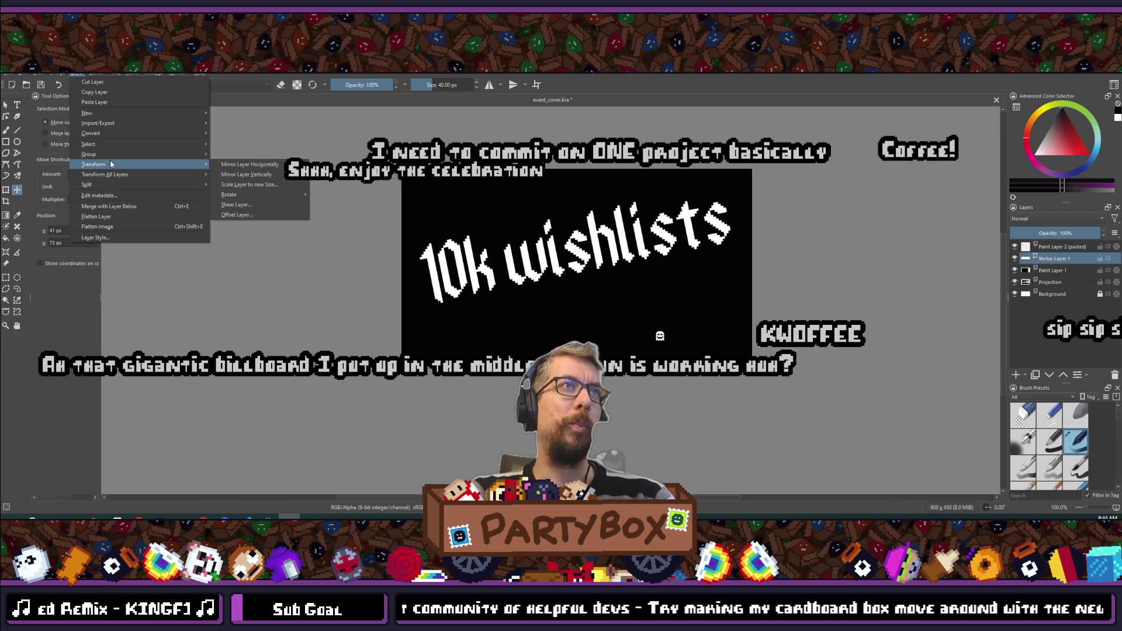
click(258, 186)
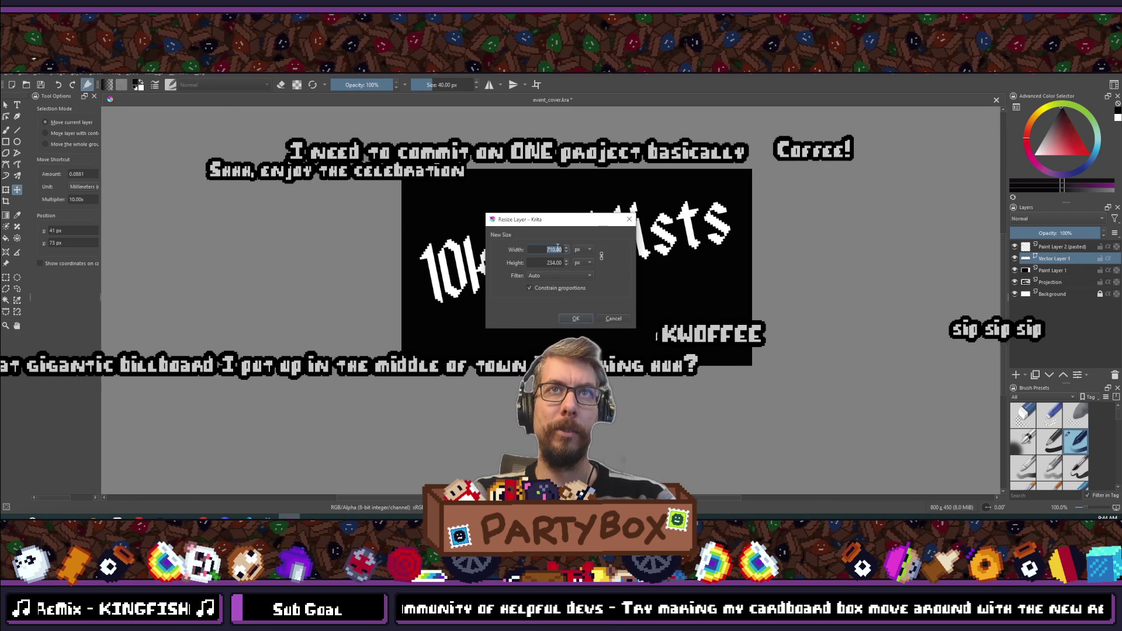
click(629, 220)
click(1039, 248)
click(76, 73)
mouse_move(146, 174)
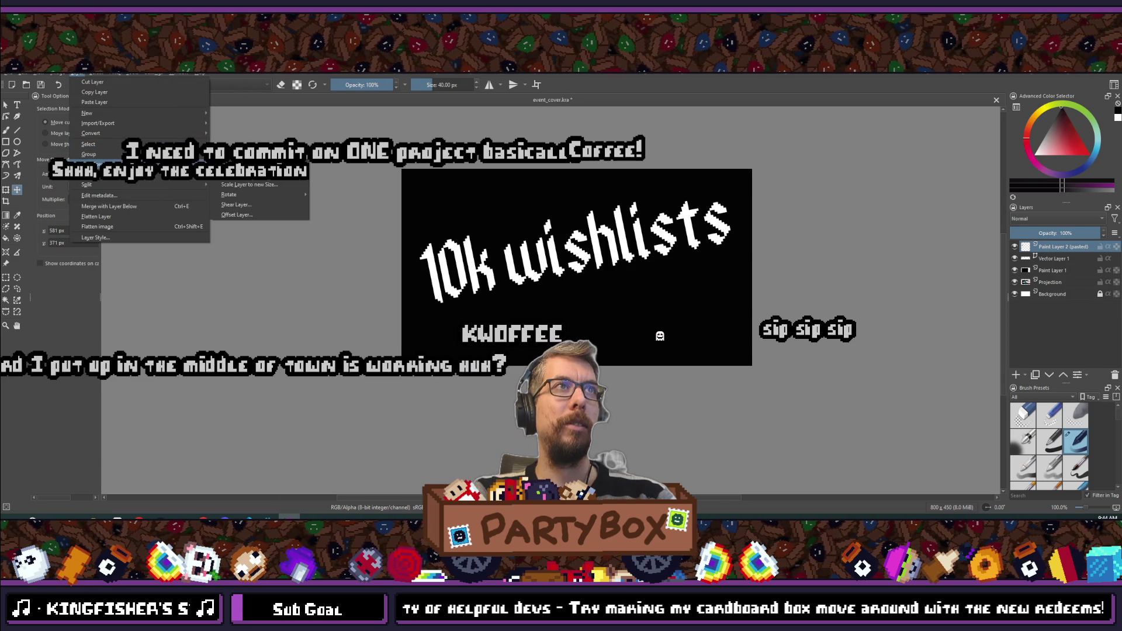
click(250, 187)
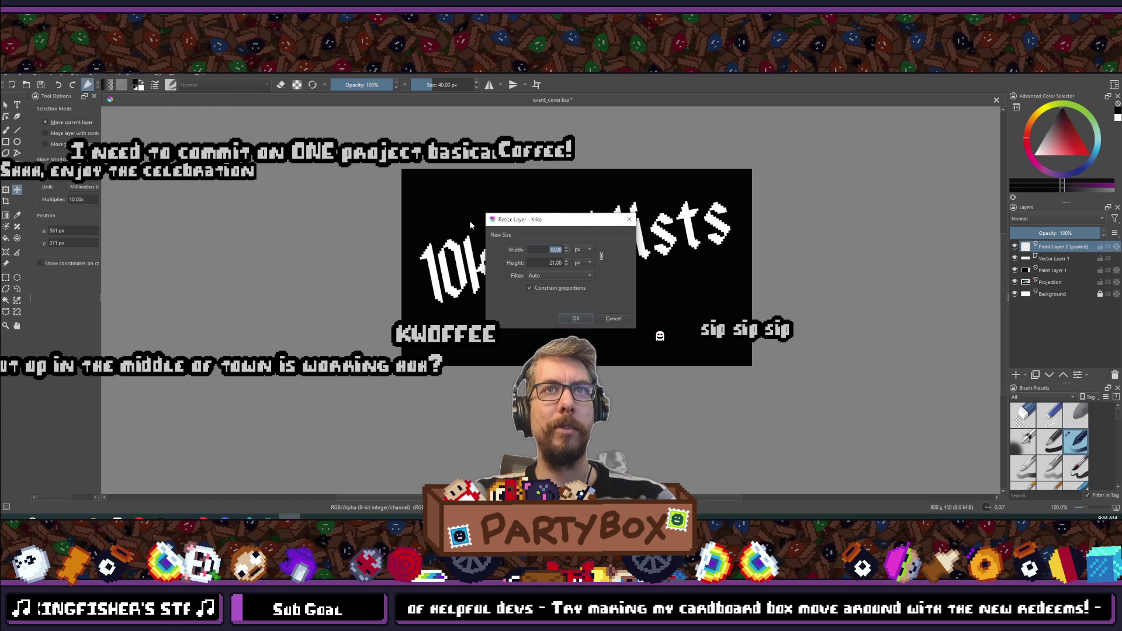
text(270)
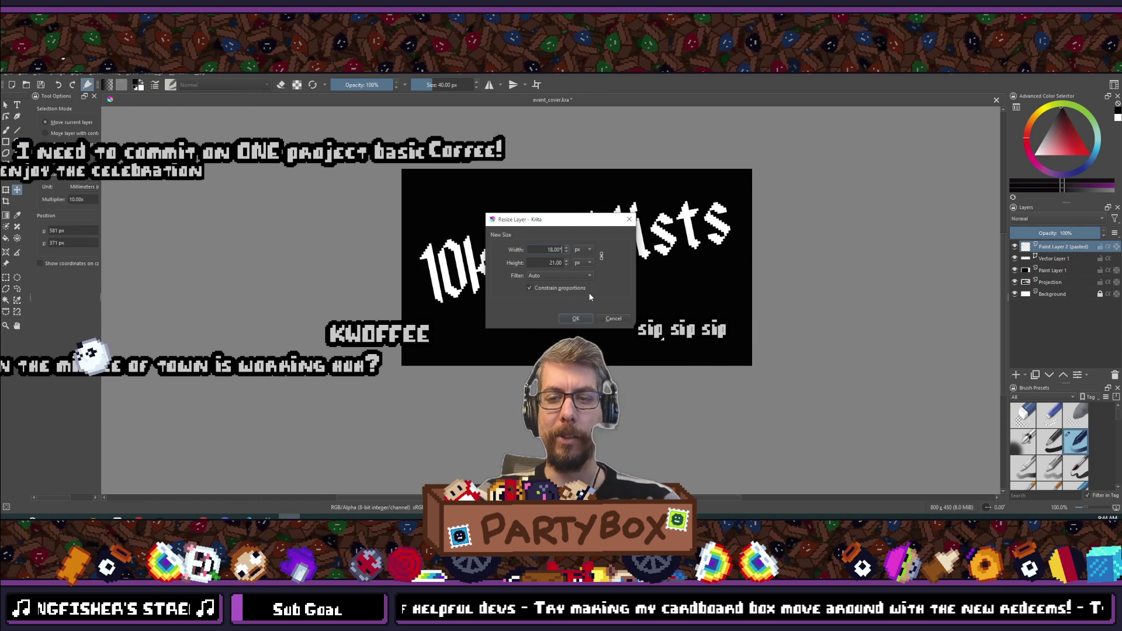
key(Return)
scroll(651, 225, up, 3)
- Move the enlarged ghost down to the cover's bottom edge and zoom to inspect the result
drag(651, 225, 654, 283)
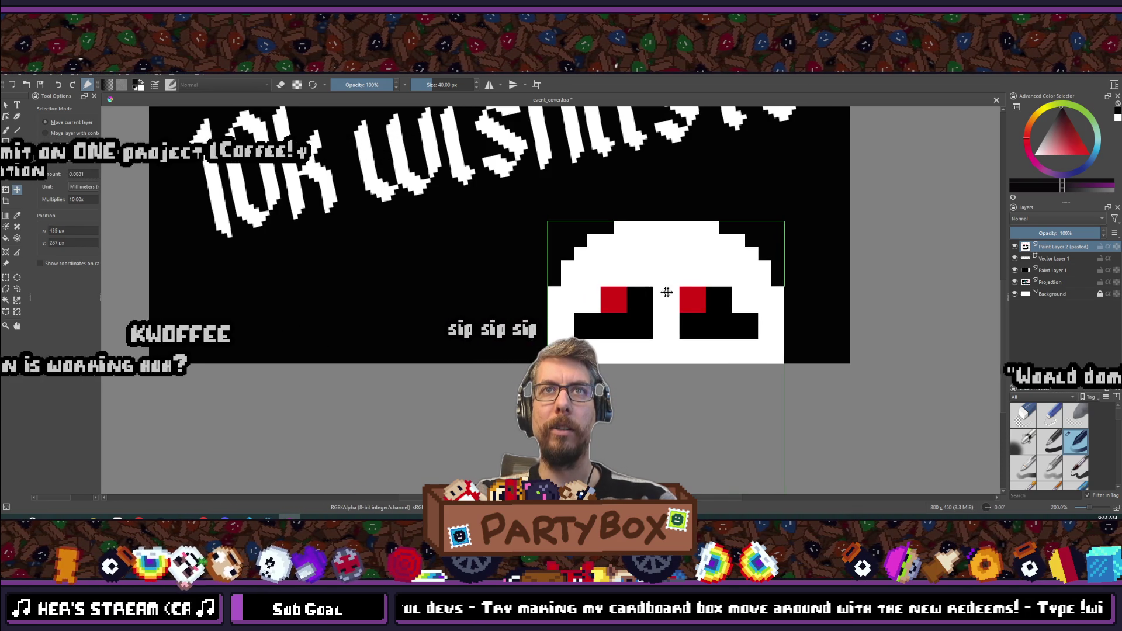
scroll(731, 296, down, 7)
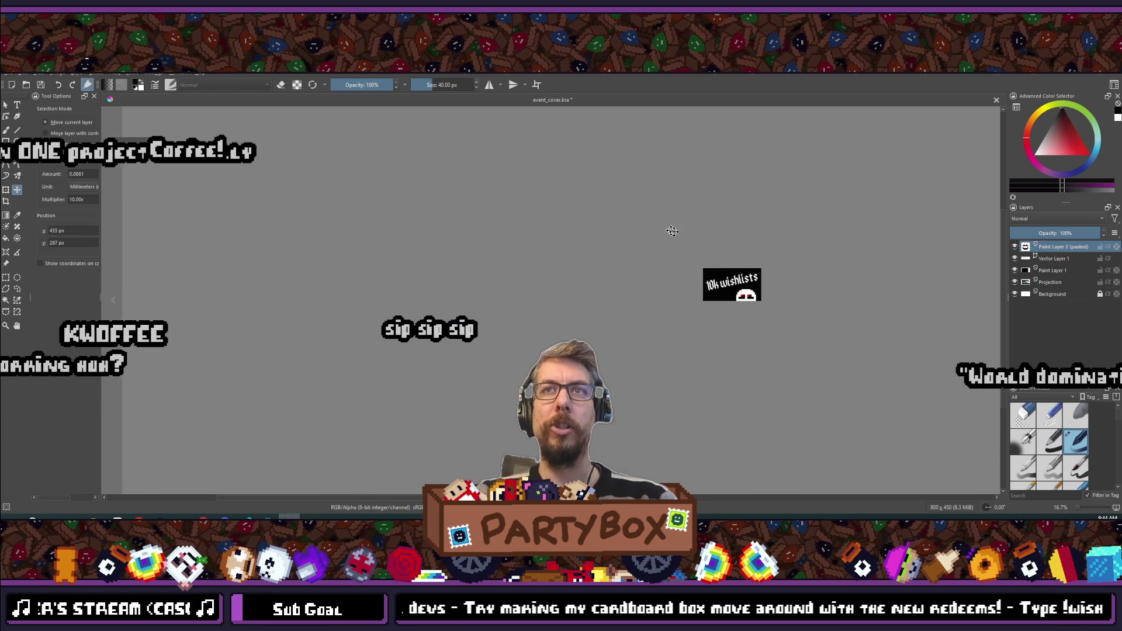
scroll(754, 292, up, 8)
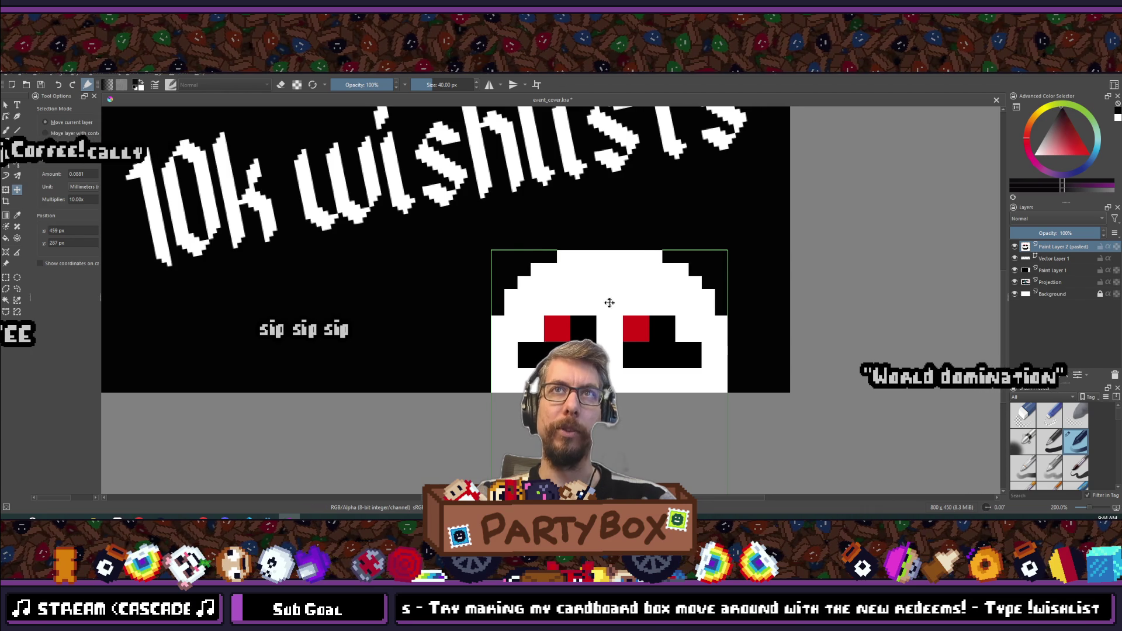
scroll(609, 302, down, 6)
scroll(580, 269, up, 4)
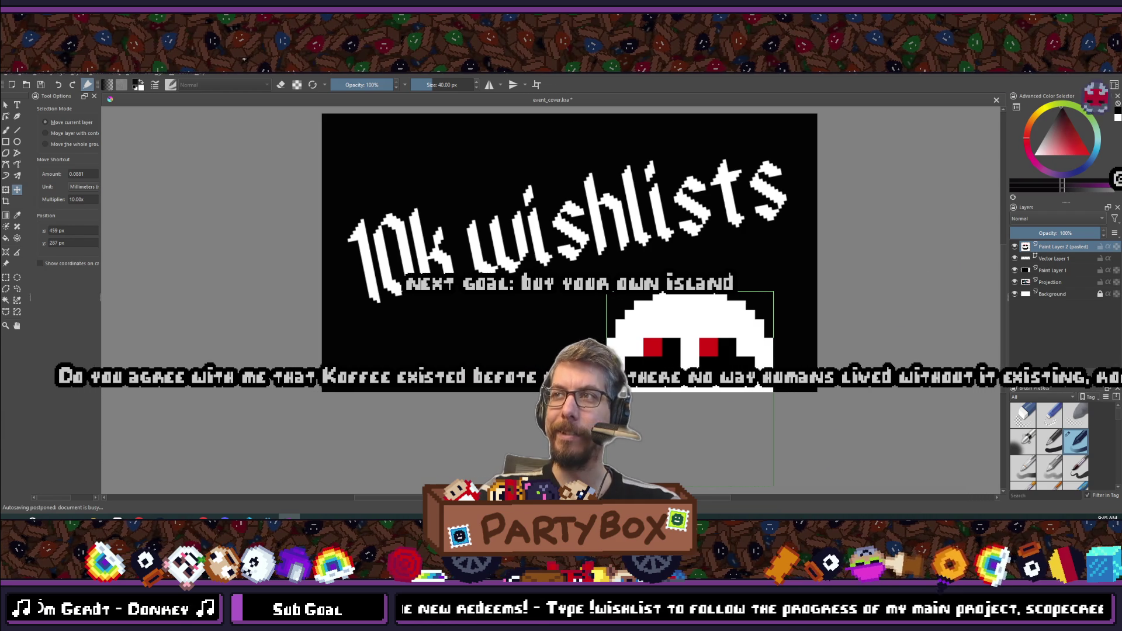
scroll(495, 320, down, 4)
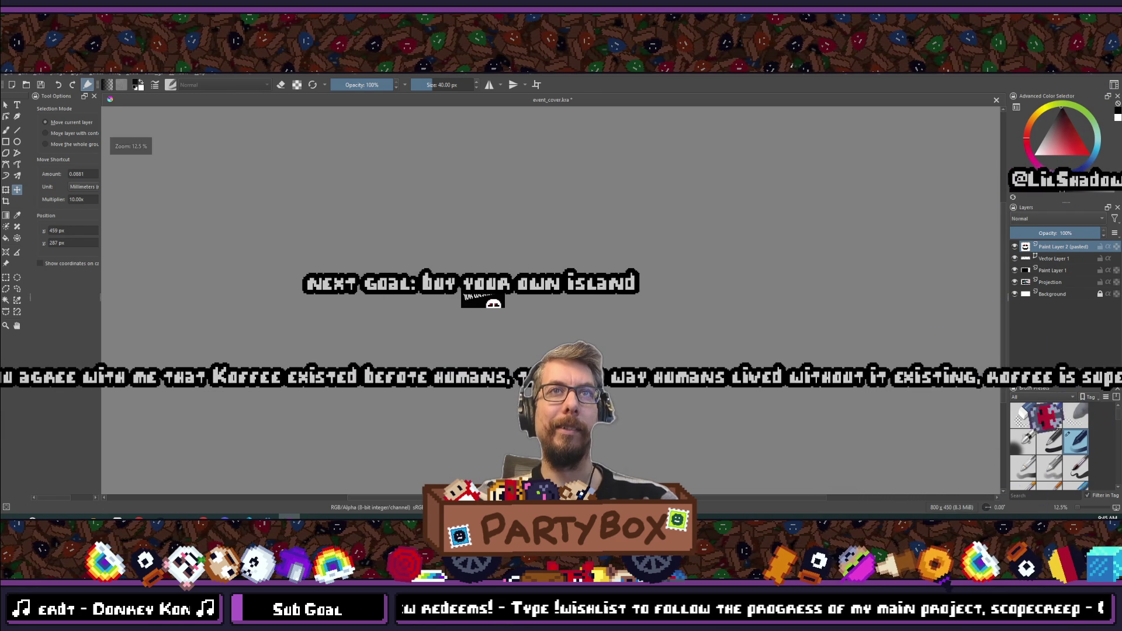
scroll(523, 312, up, 6)
scroll(524, 311, down, 4)
scroll(523, 311, up, 3)
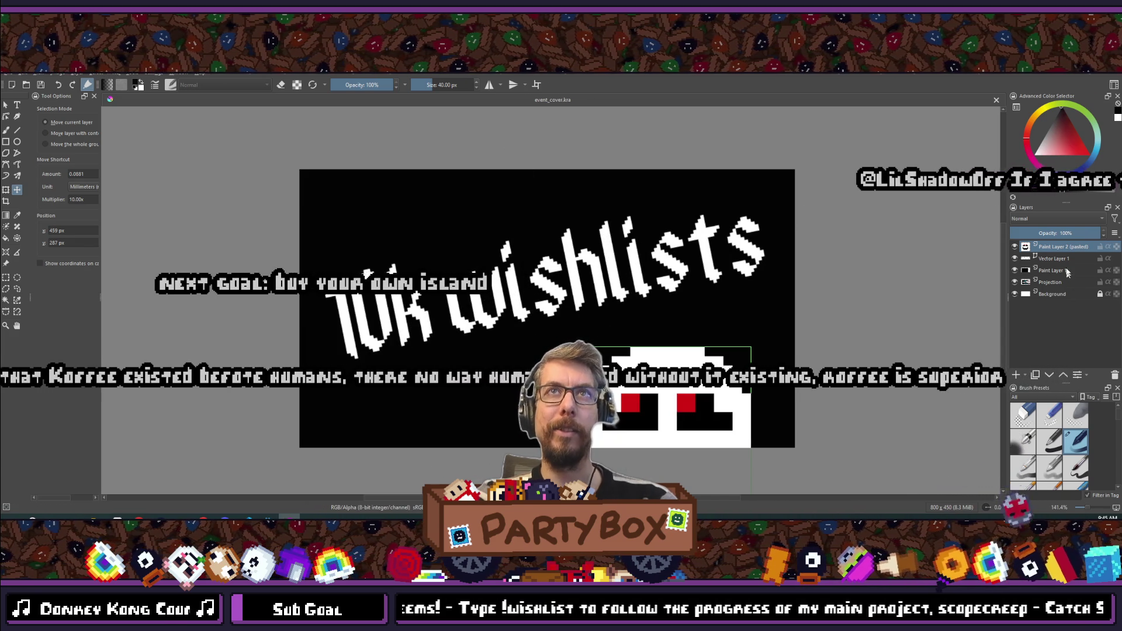
- Select the title layer and nudge the '10k wishlists' title a few pixels lower
click(1098, 270)
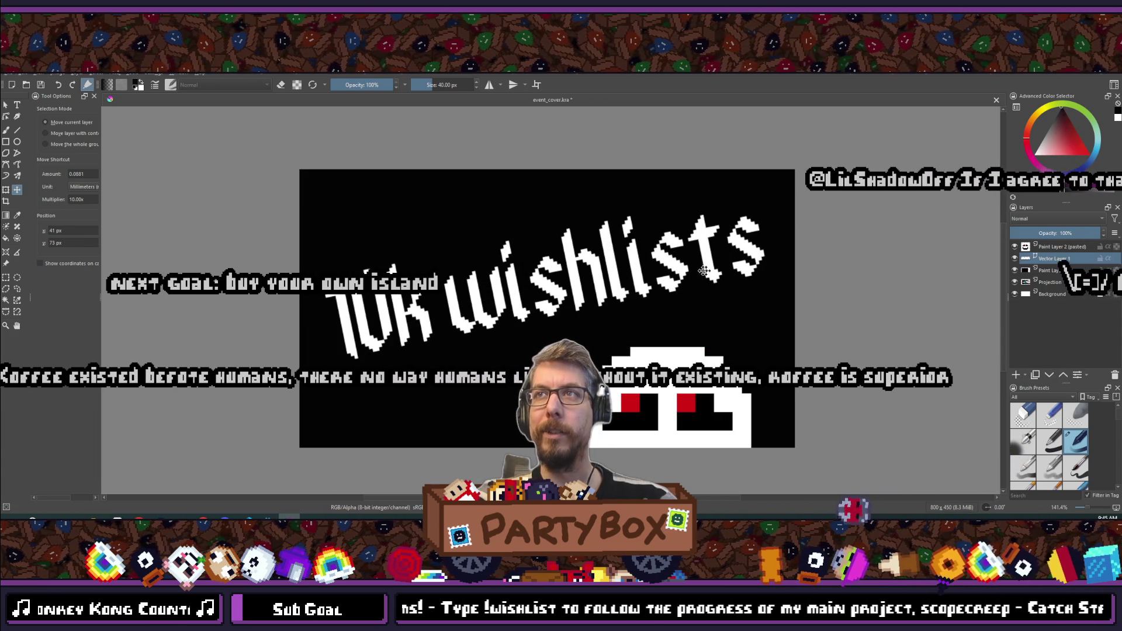
drag(582, 267, 581, 268)
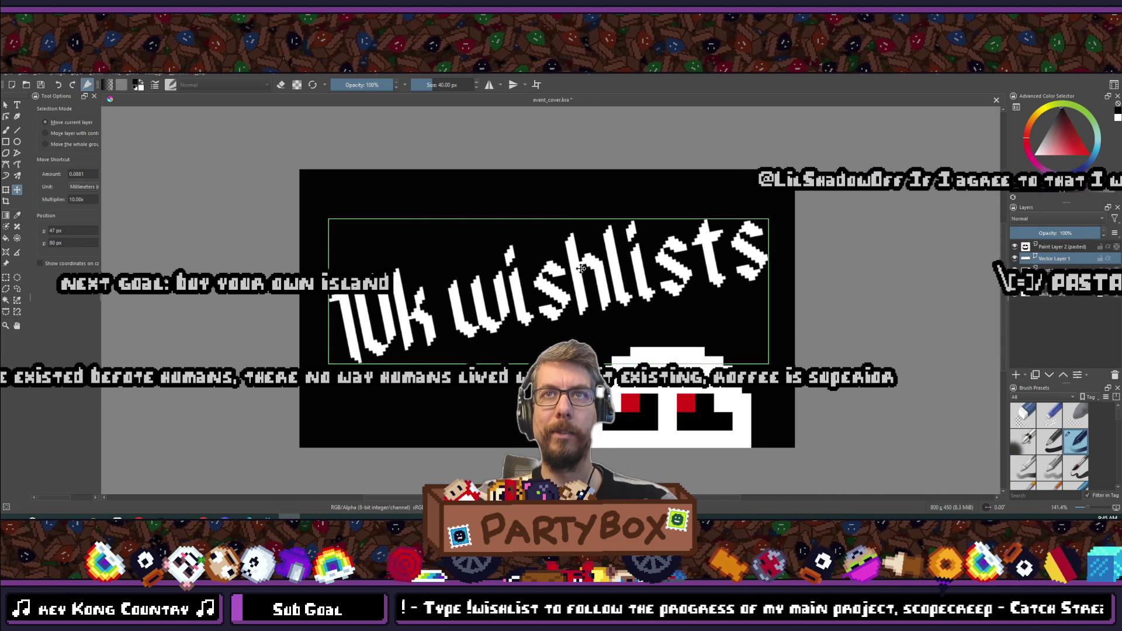
scroll(625, 349, down, 7)
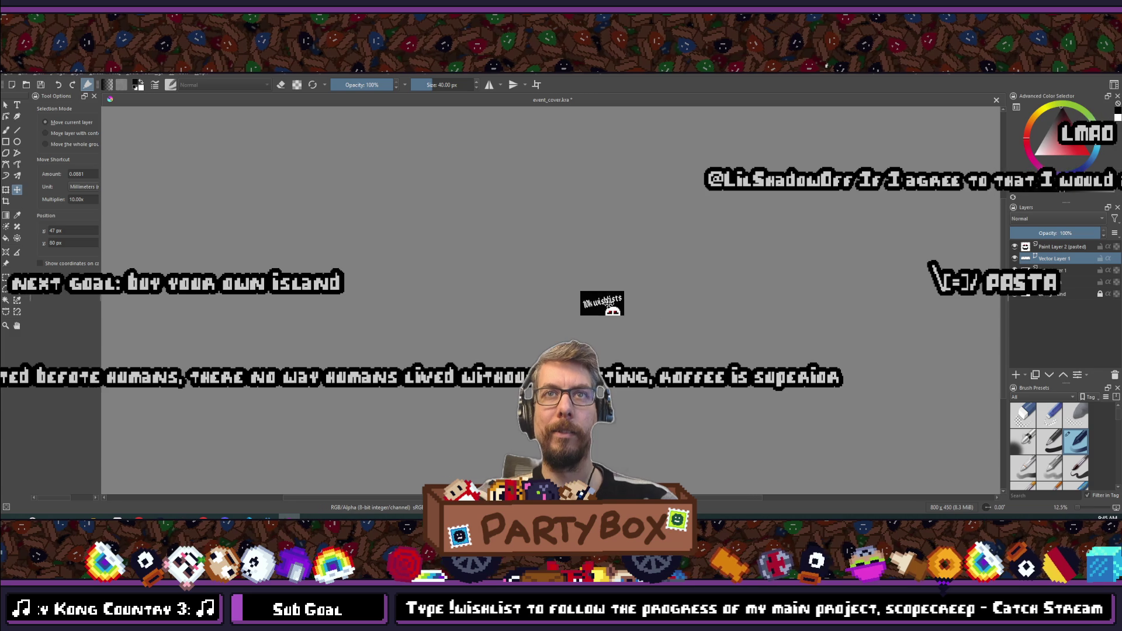
scroll(565, 293, up, 7)
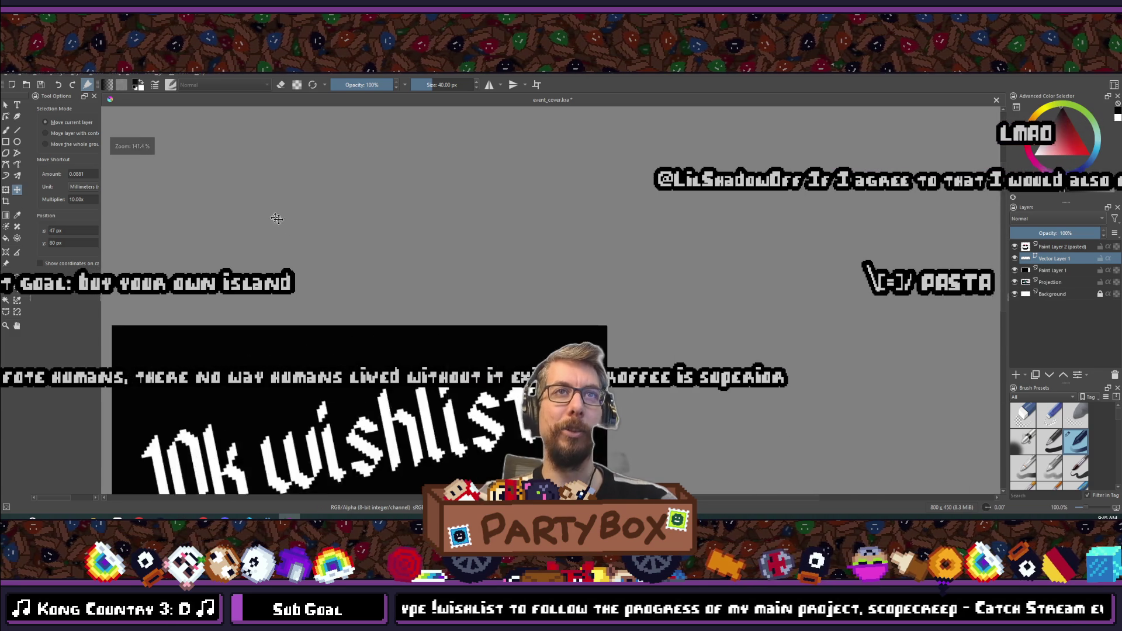
scroll(500, 185, down, 3)
- Save event_cover.kra
key(ctrl+s)
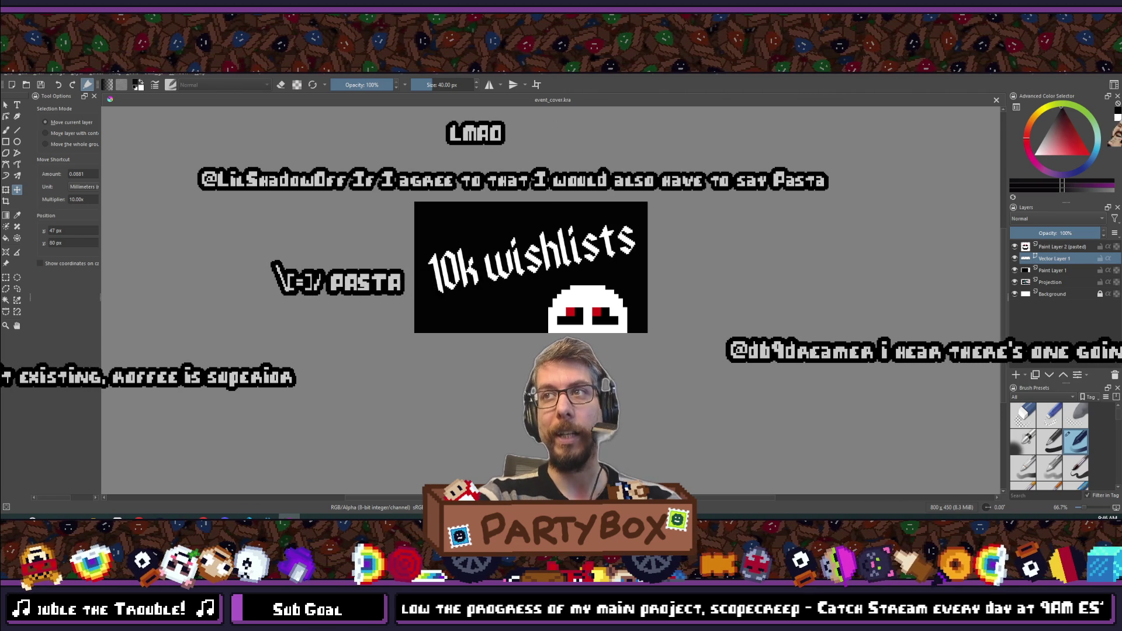
scroll(416, 254, down, 4)
scroll(415, 254, up, 3)
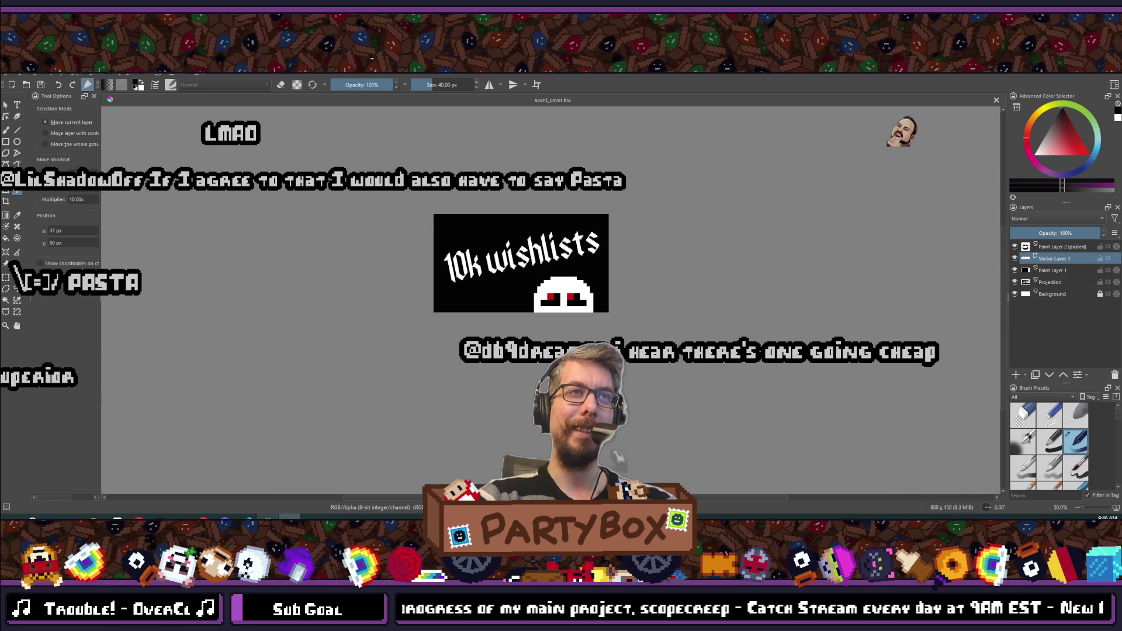
mouse_move(155, 518)
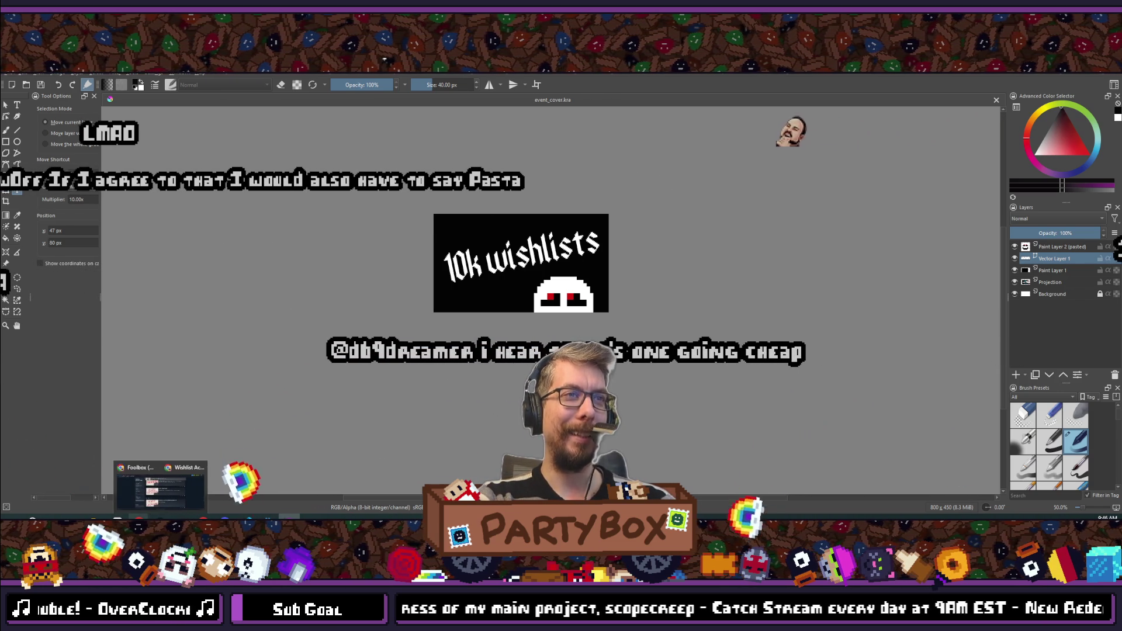
mouse_move(117, 518)
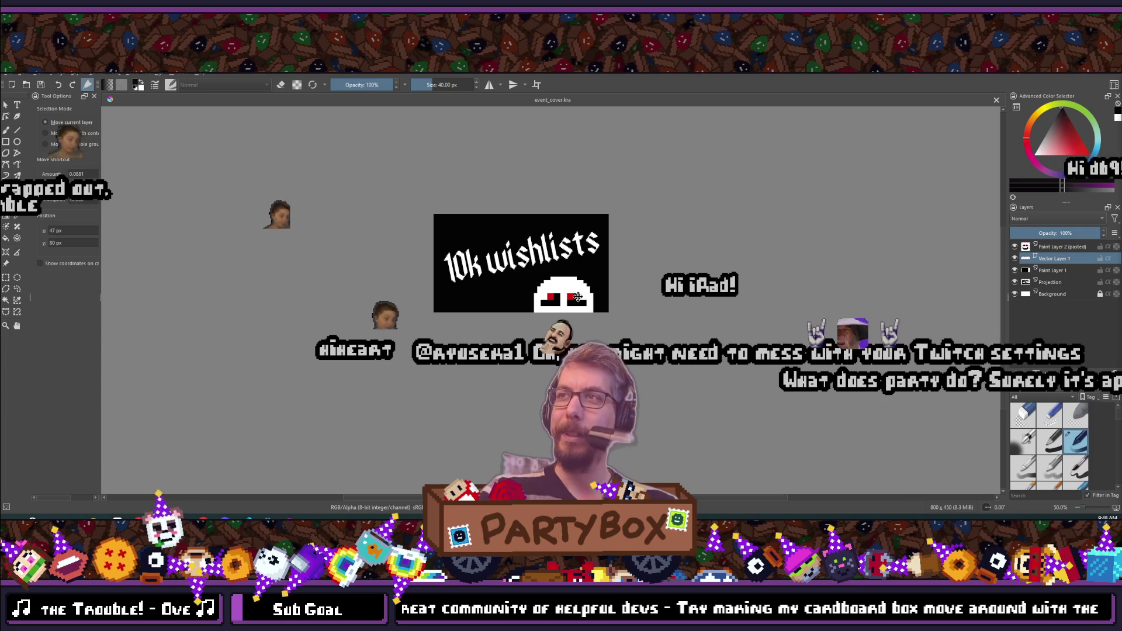
scroll(491, 339, up, 3)
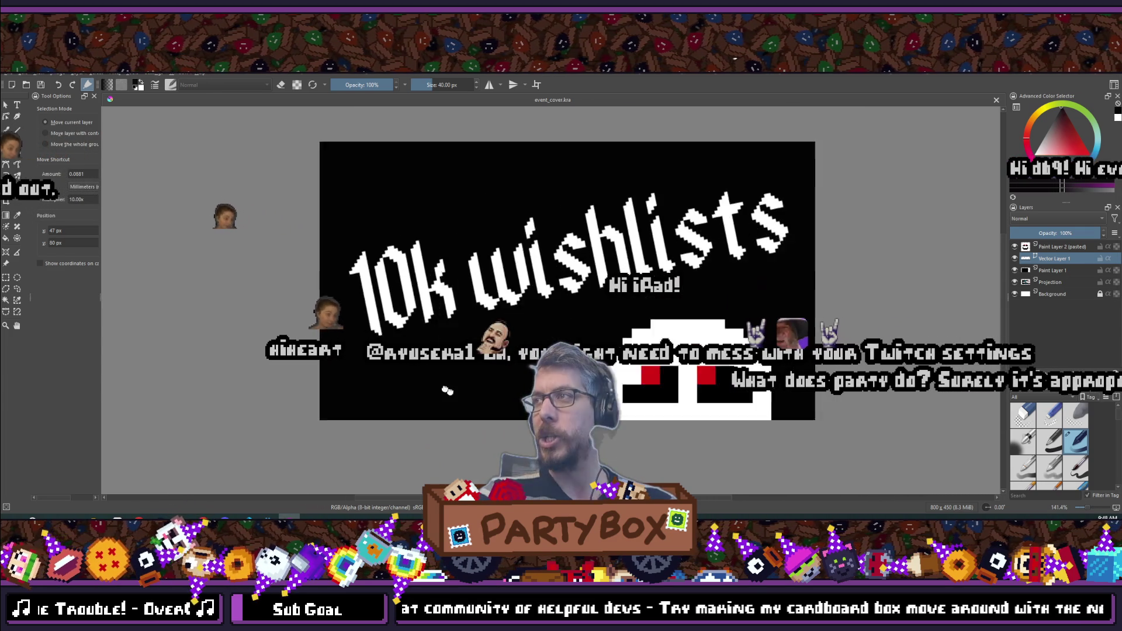
mouse_move(390, 383)
mouse_down()
mouse_move(462, 409)
mouse_move(520, 398)
mouse_move(443, 391)
mouse_move(503, 377)
mouse_move(515, 435)
mouse_move(422, 438)
mouse_move(456, 375)
mouse_move(490, 405)
mouse_move(480, 367)
mouse_up()
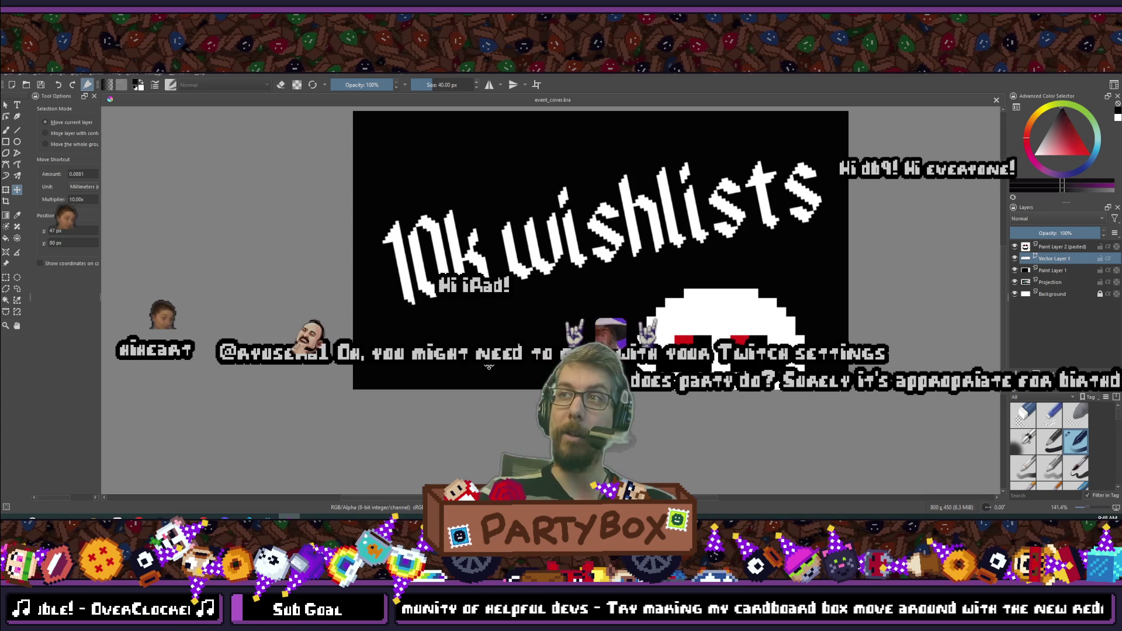
scroll(539, 365, down, 3)
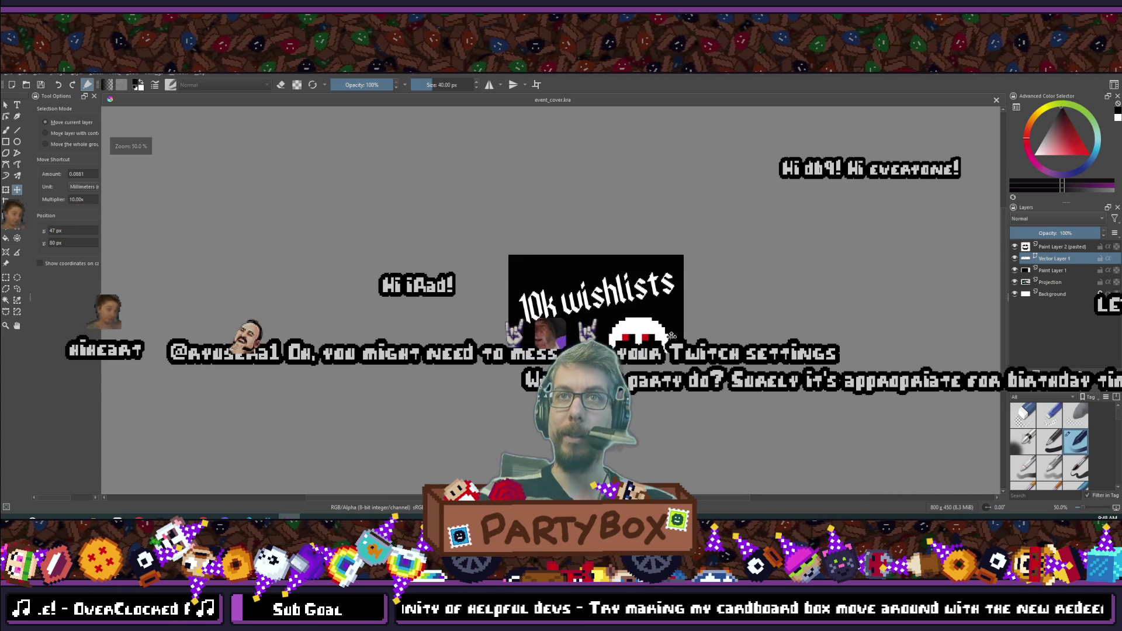
scroll(619, 340, up, 5)
scroll(570, 298, down, 6)
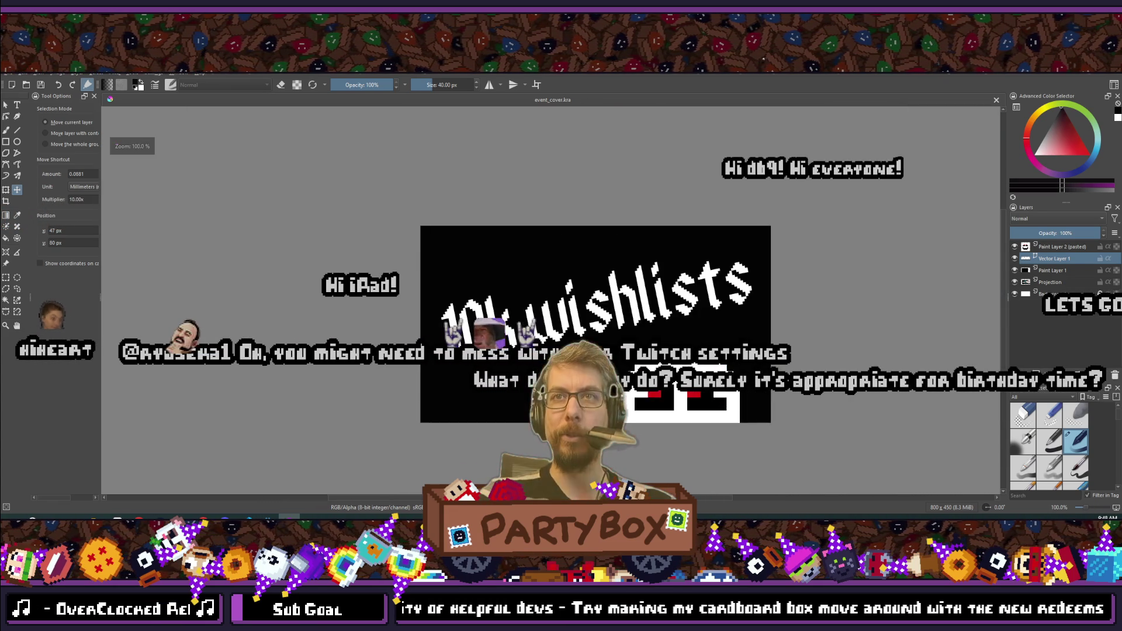
scroll(541, 261, up, 2)
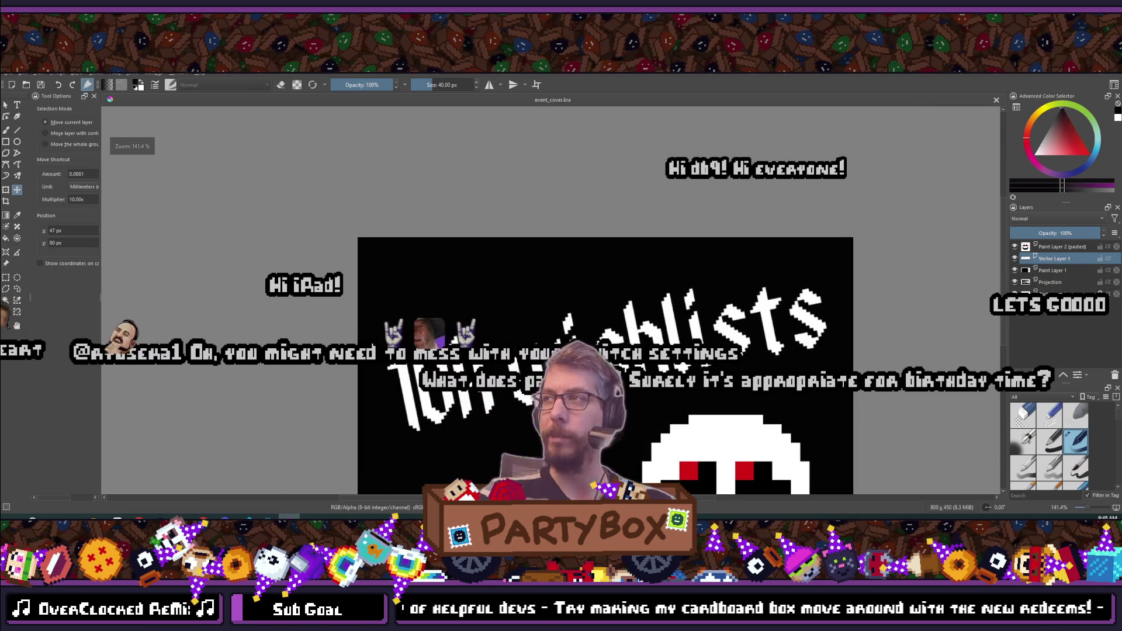
drag(541, 261, 539, 277)
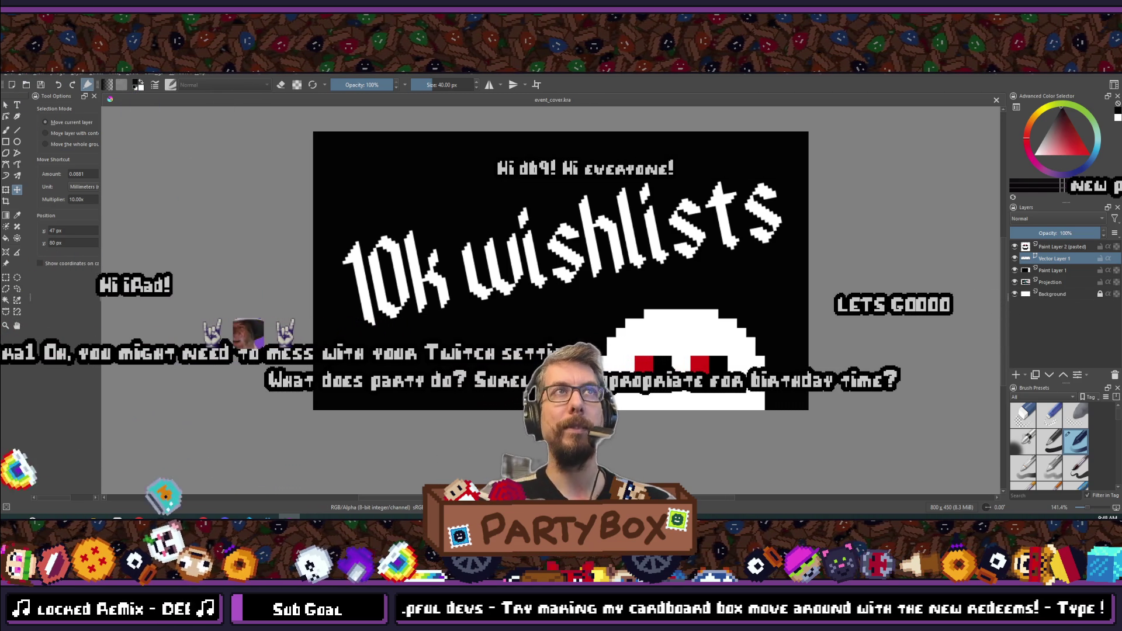
click(19, 75)
click(620, 328)
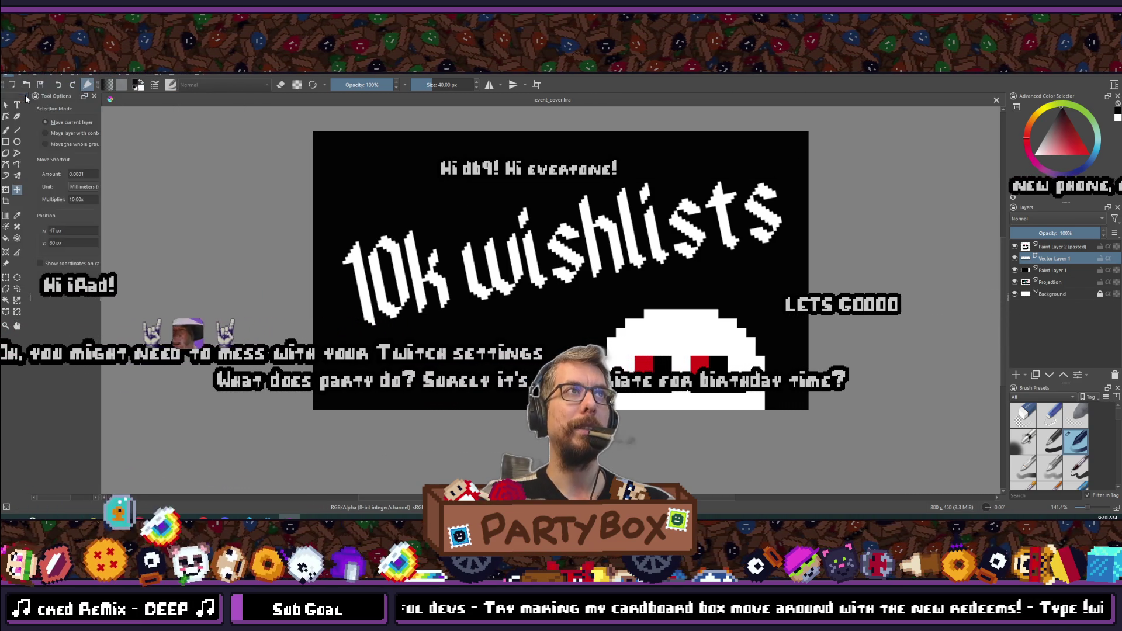
- Open store_capsule_main.psd from the high_res_steam_game_templates folder in a second tab
key(ctrl+o)
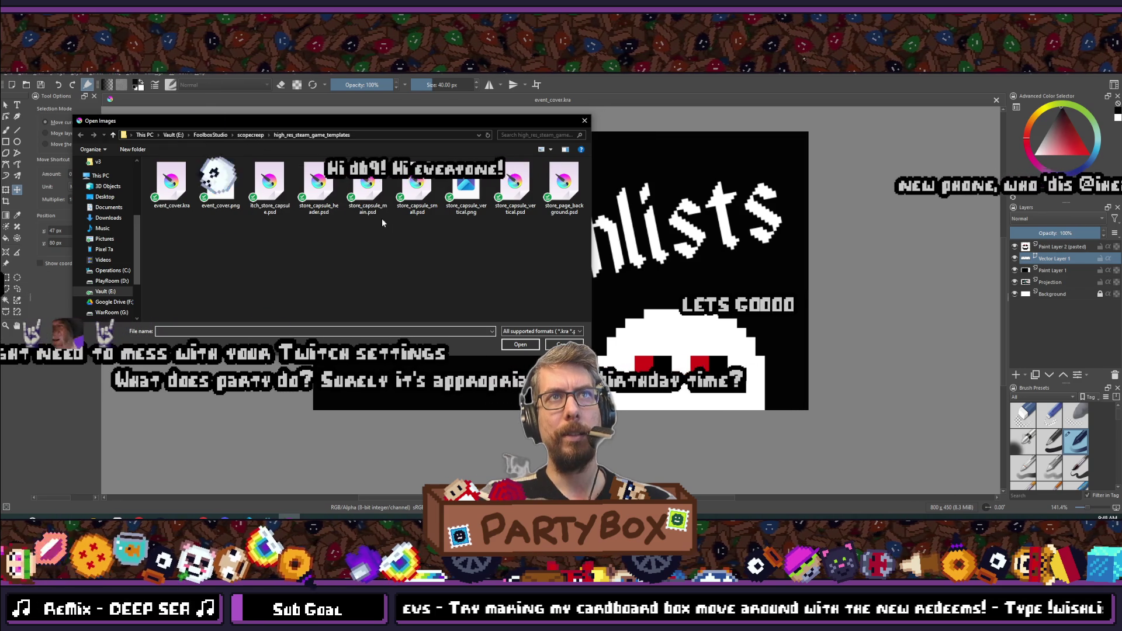
key(Escape)
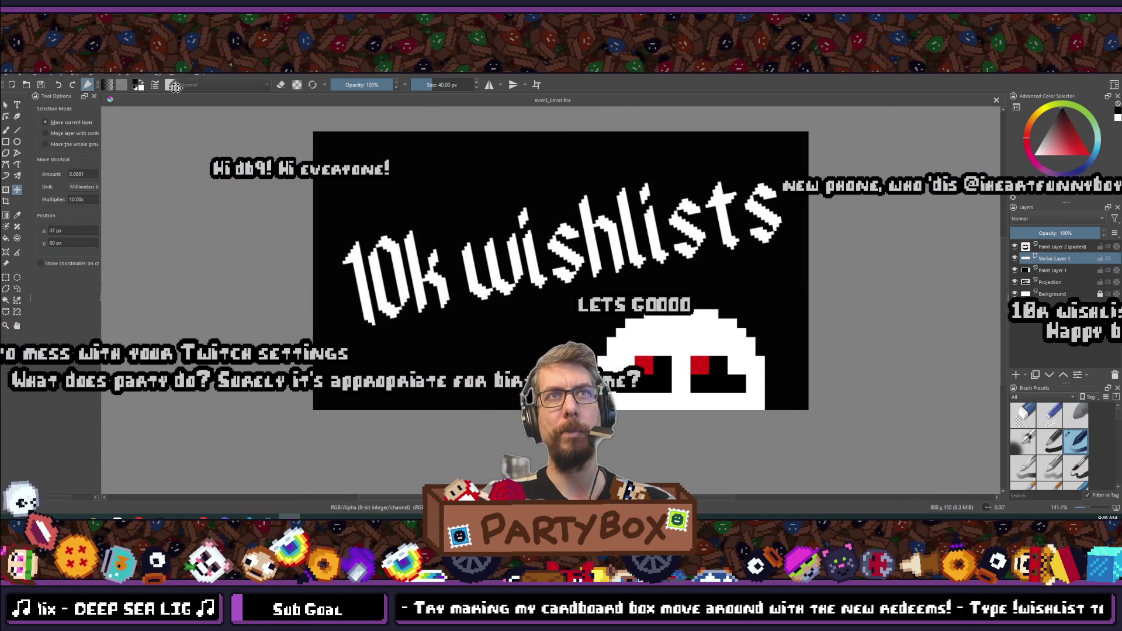
scroll(234, 350, down, 3)
scroll(240, 476, up, 6)
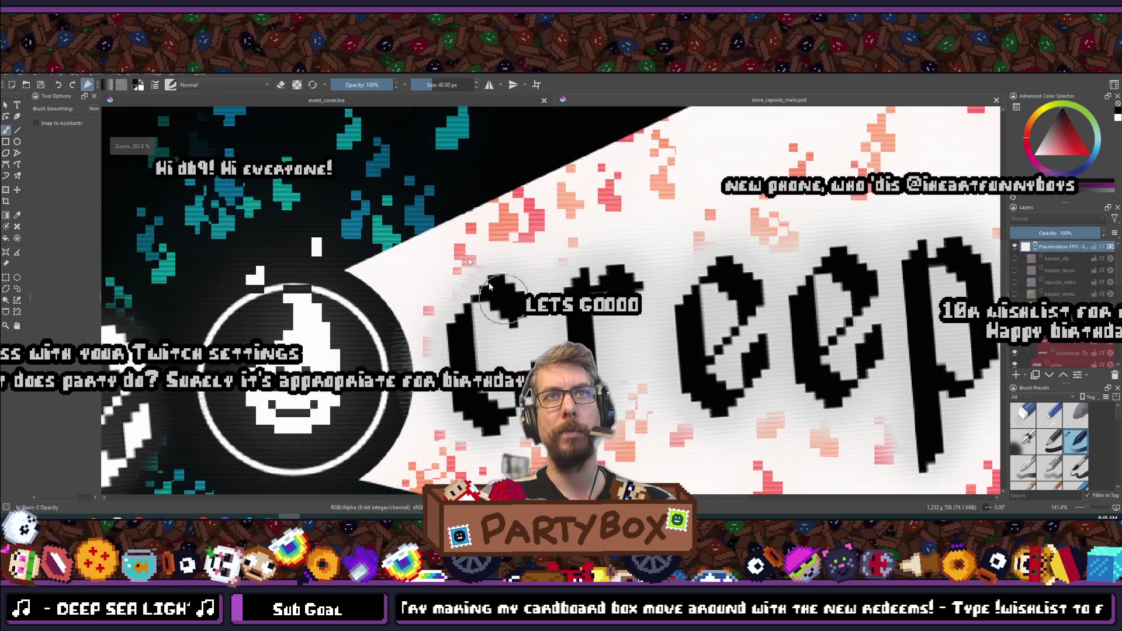
scroll(240, 476, down, 5)
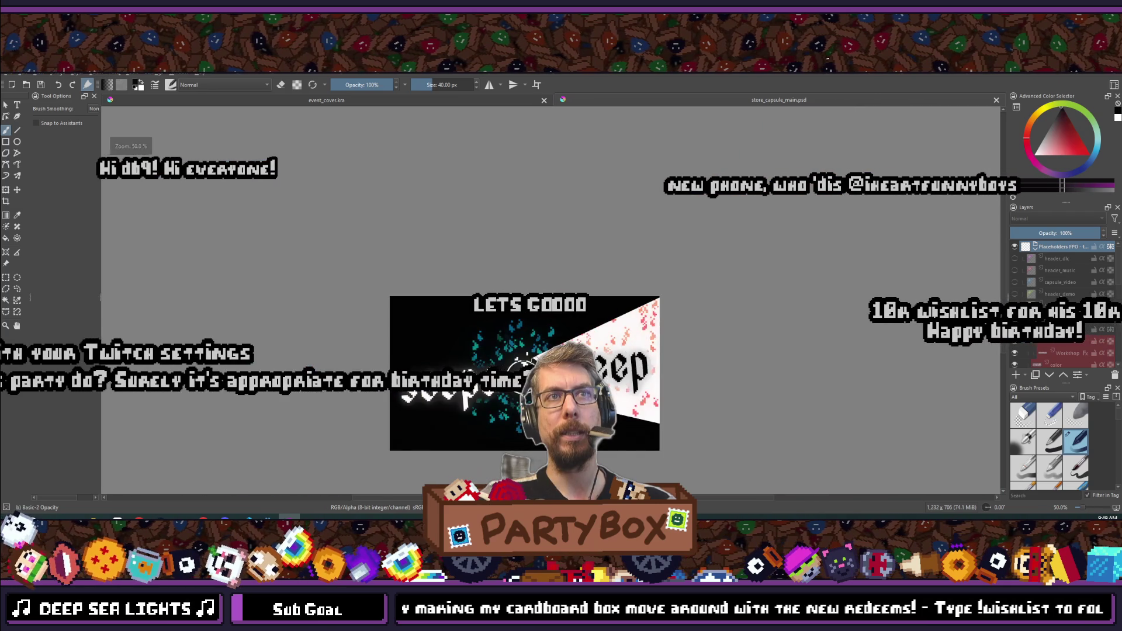
scroll(240, 475, up, 2)
scroll(483, 230, up, 1)
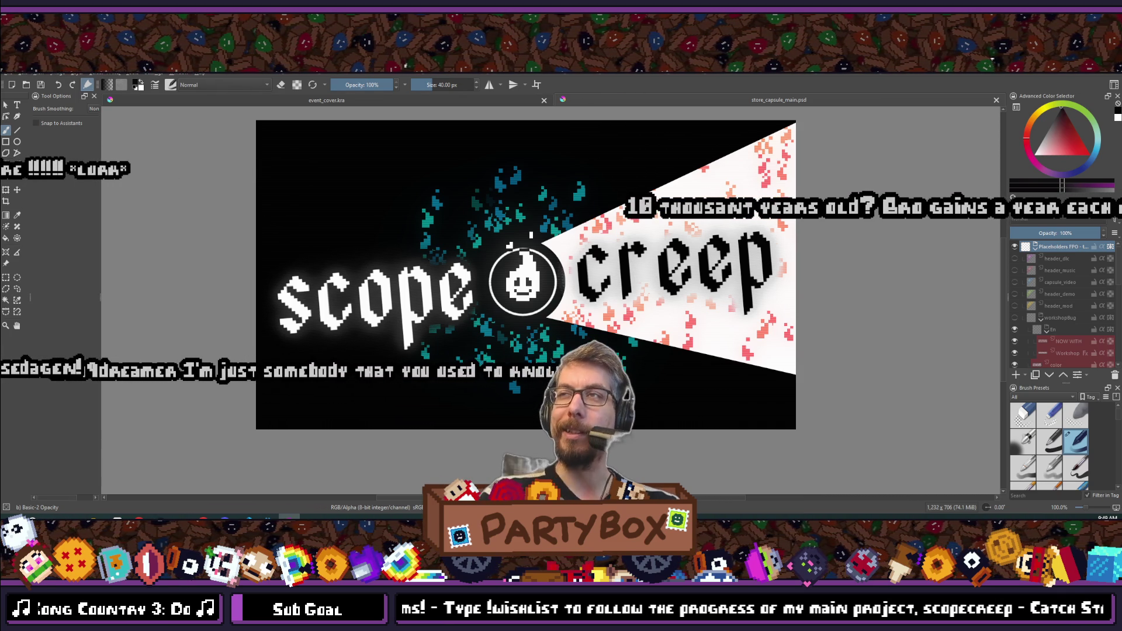
scroll(829, 226, down, 2)
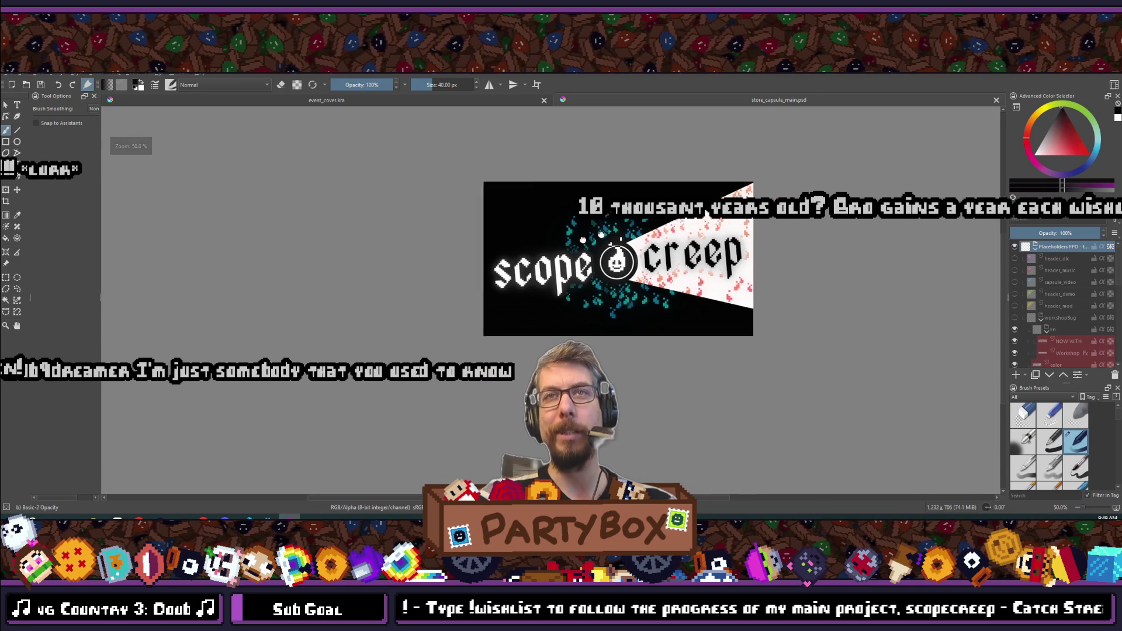
scroll(529, 249, up, 1)
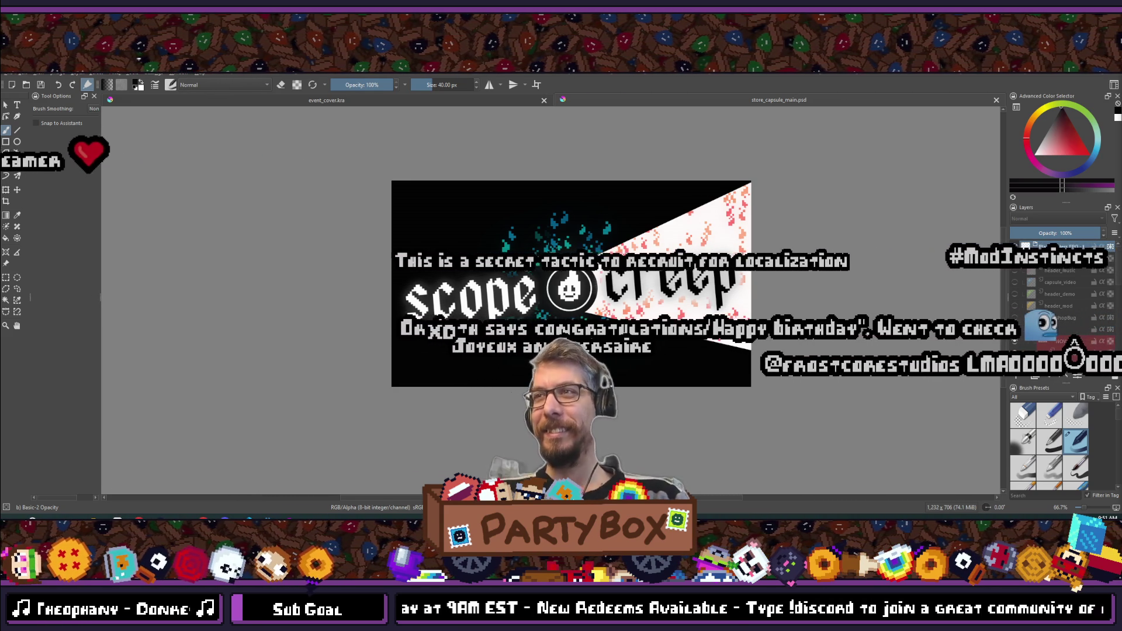
- View the cover at 100%, switch to Godot, and quit the running Scopecreep game
key(minus)
key(1)
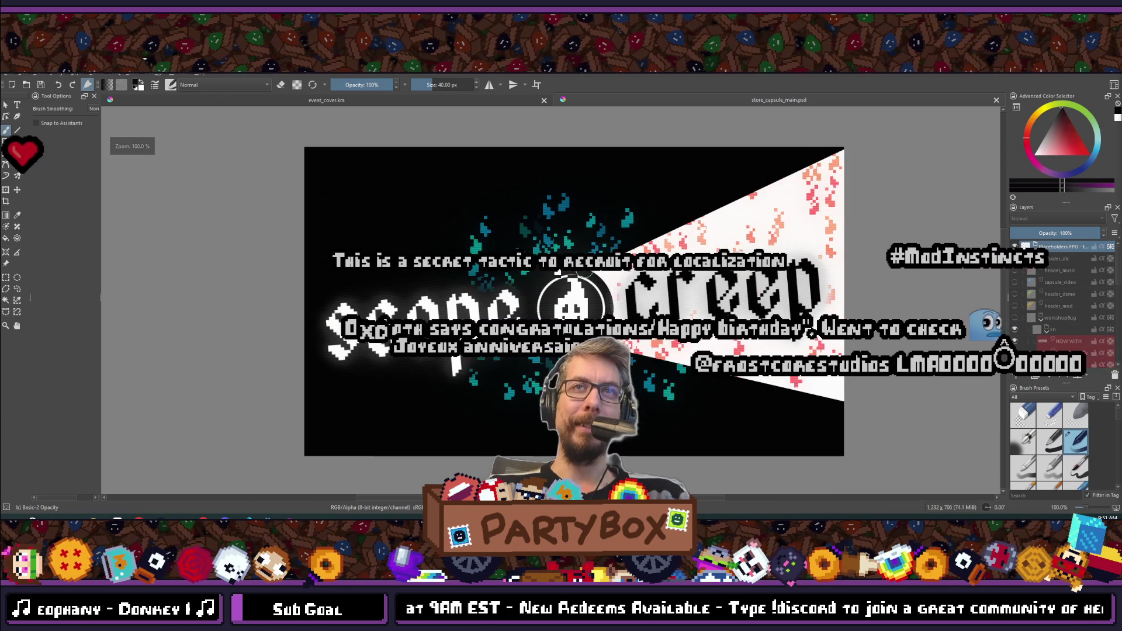
key(alt+Tab)
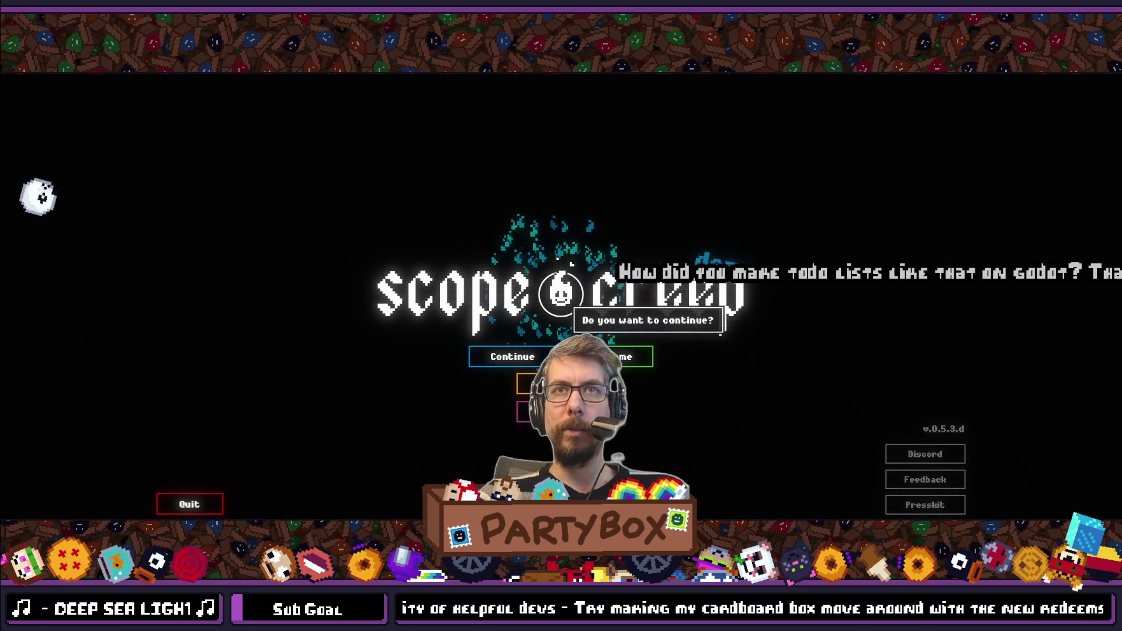
click(205, 497)
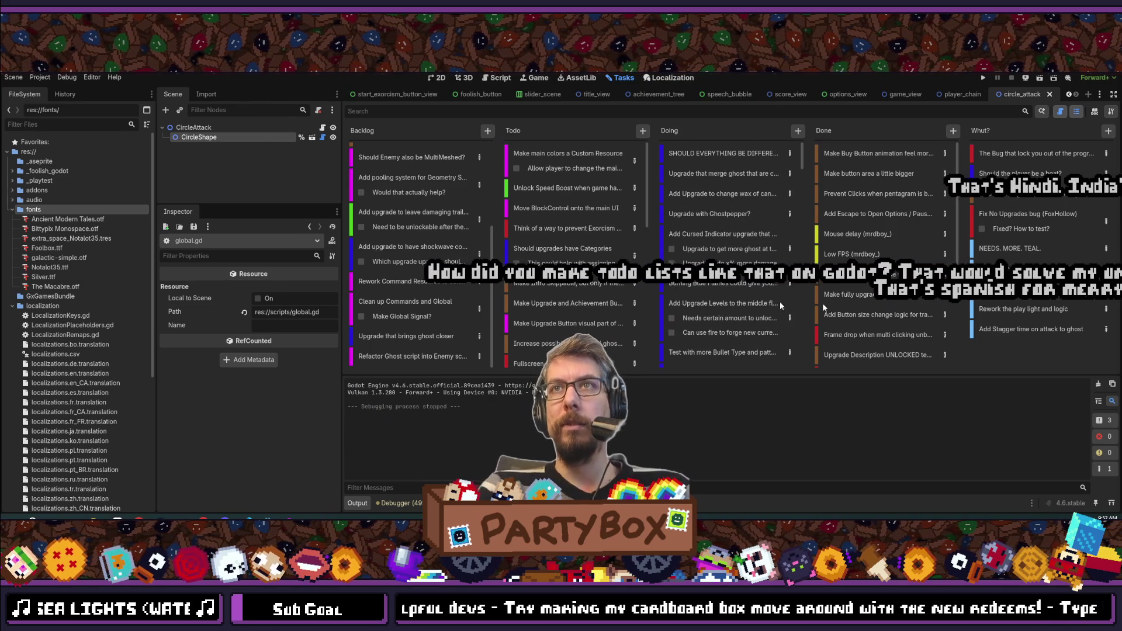
- Switch from the Tasks board to the circle_attack scene in 2D, then return to the board
click(723, 195)
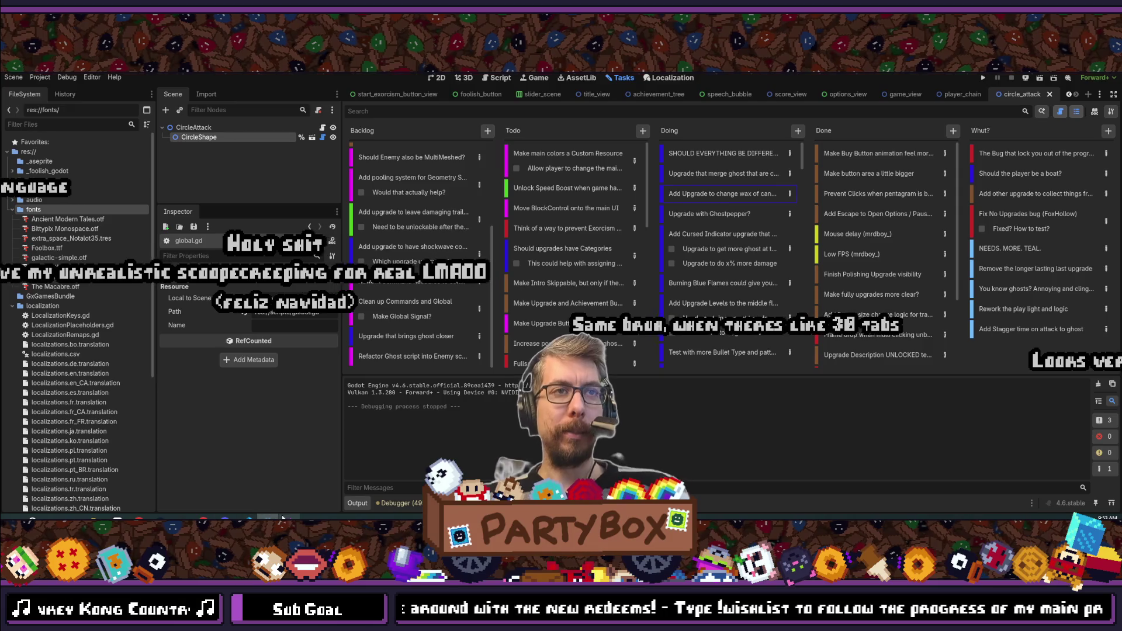
mouse_move(282, 518)
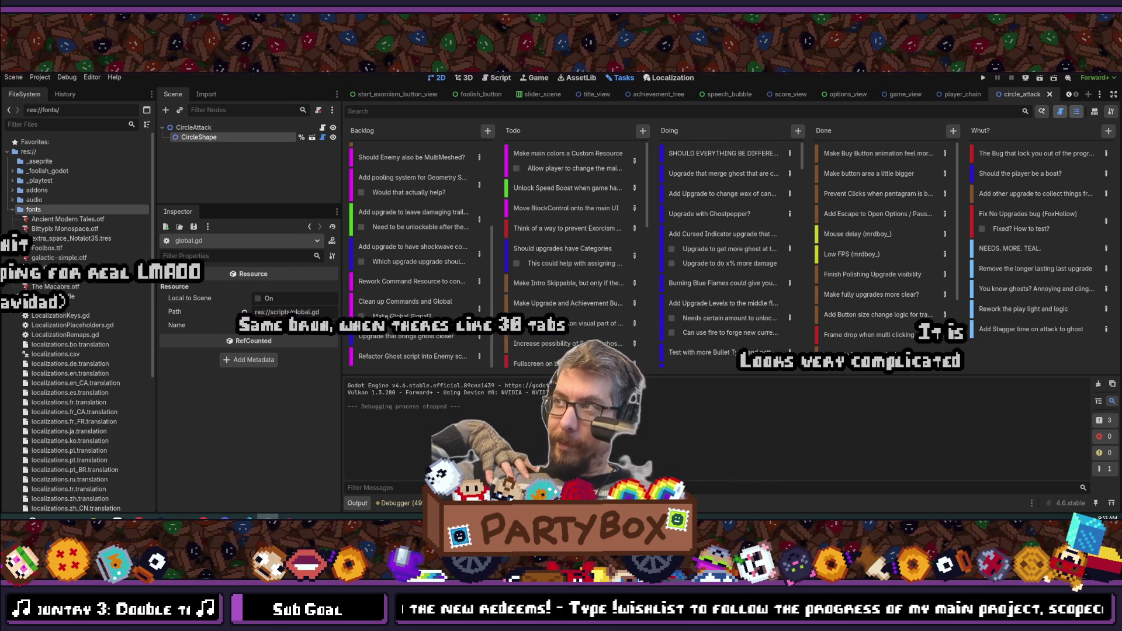
key(ctrl+F1)
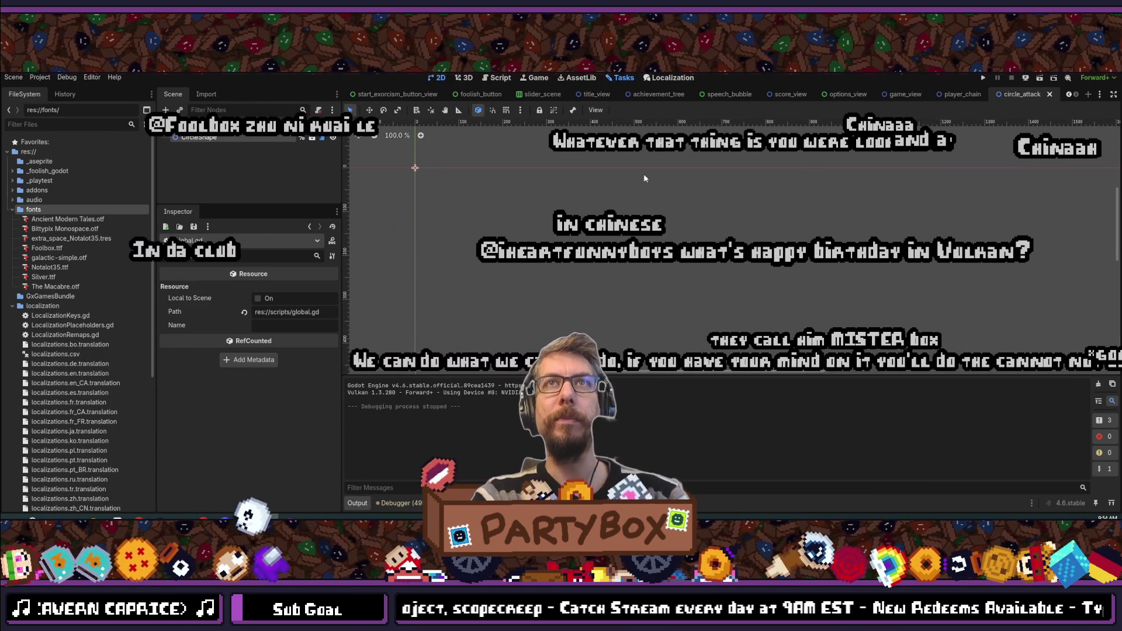
click(623, 78)
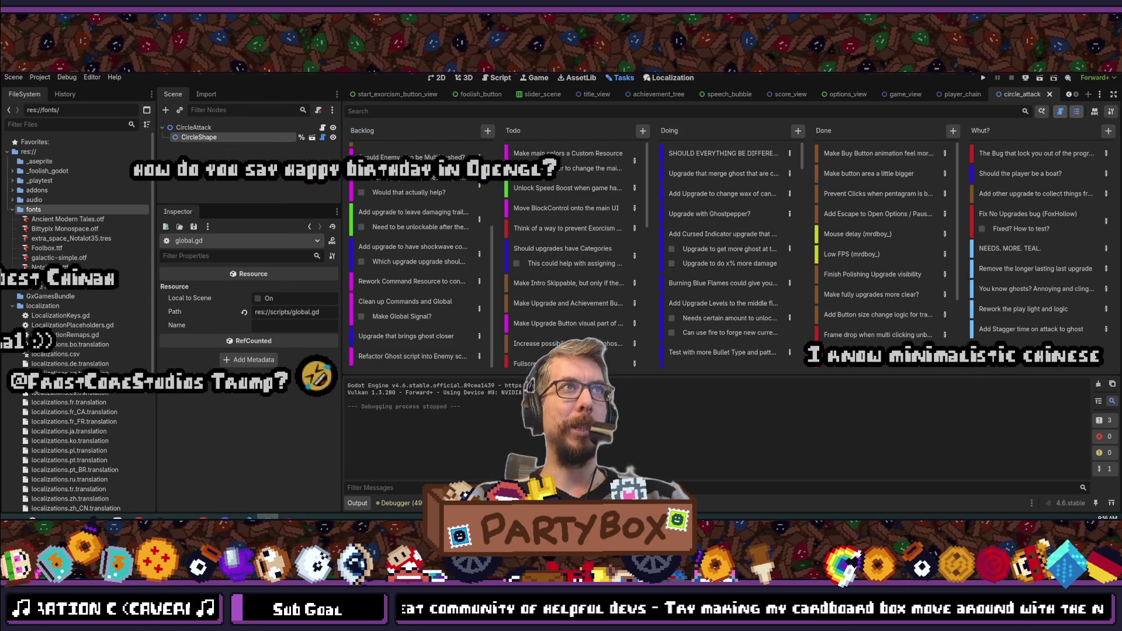
- Open title_screen.tres in the Inspector through a 'title_scr' resource search
key(alt+shift+o)
text(title_scr)
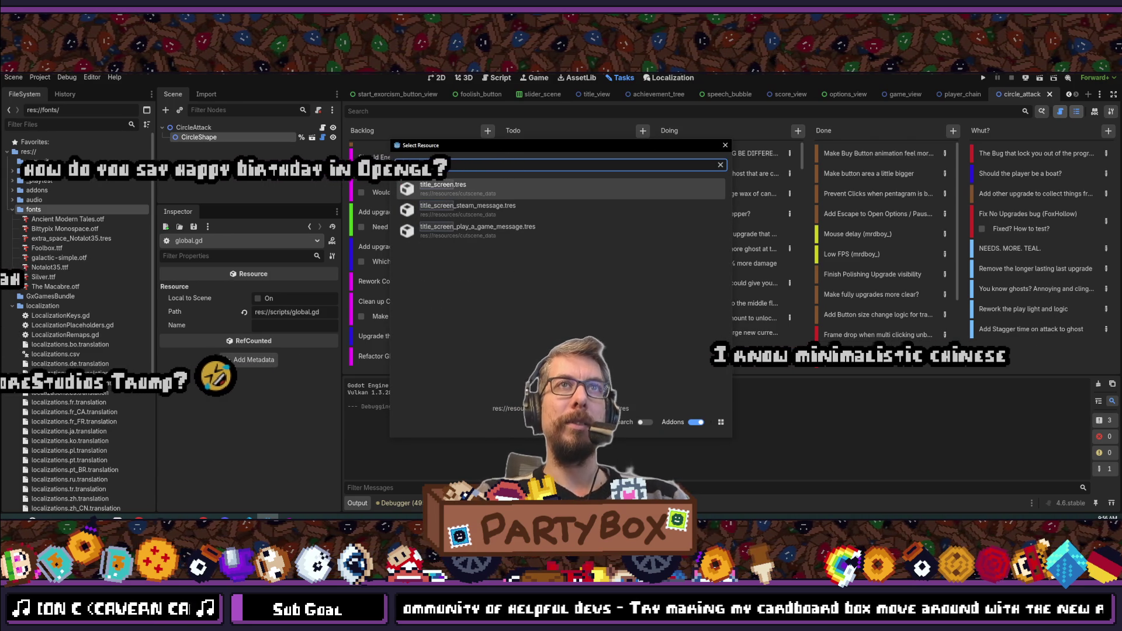
key(Escape)
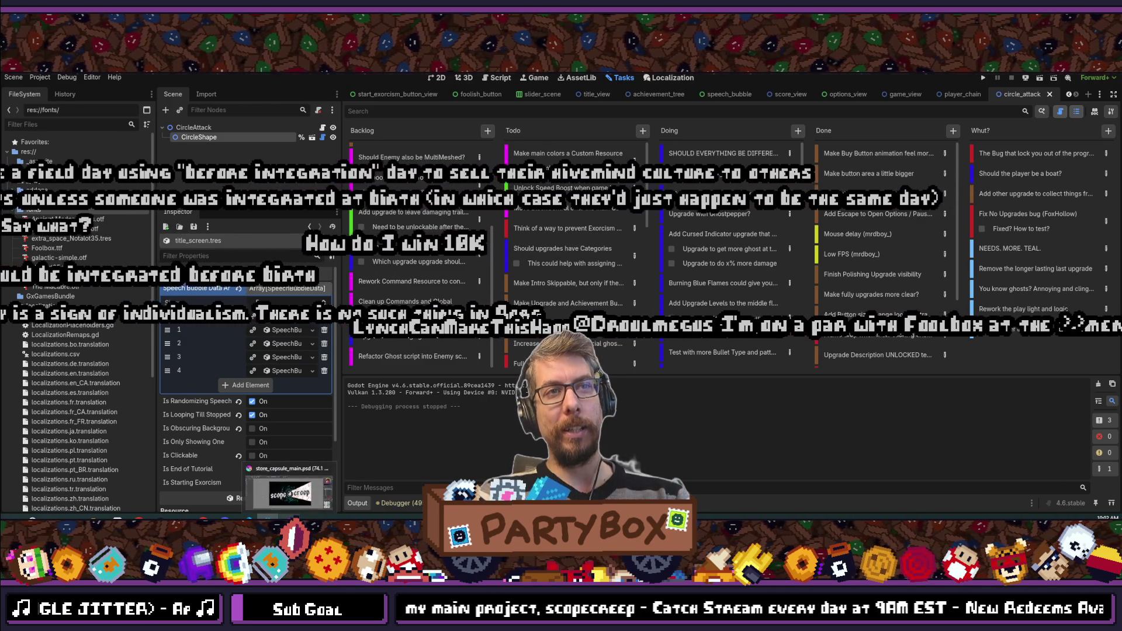
key(alt+Tab)
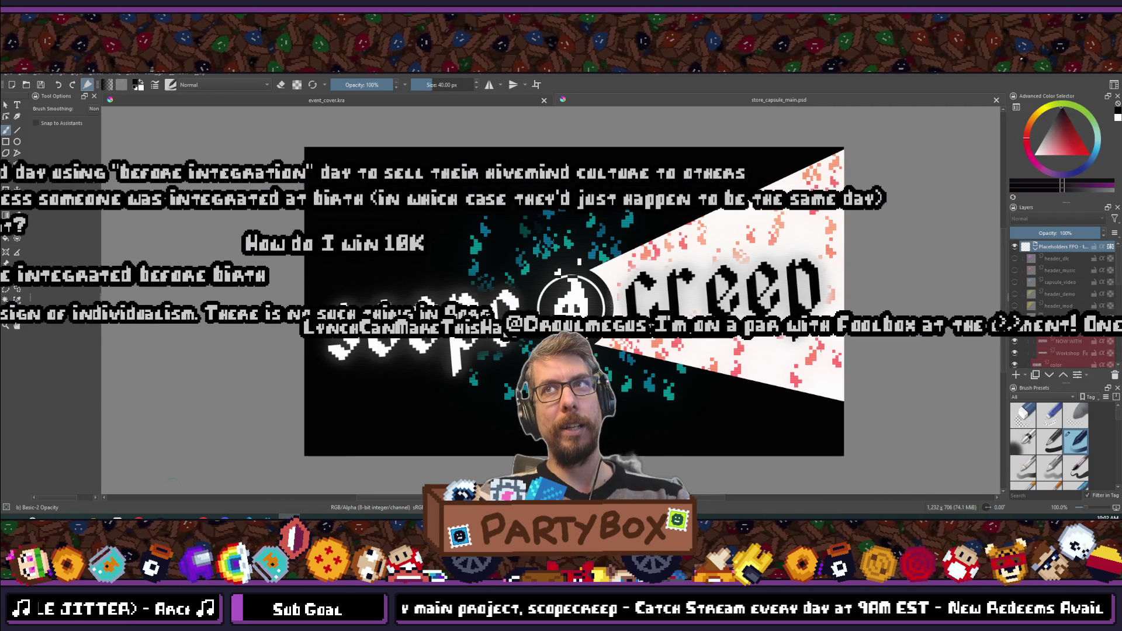
- Switch to the event_cover.kra tab, then zoom out and pan so the whole cover shows
click(449, 100)
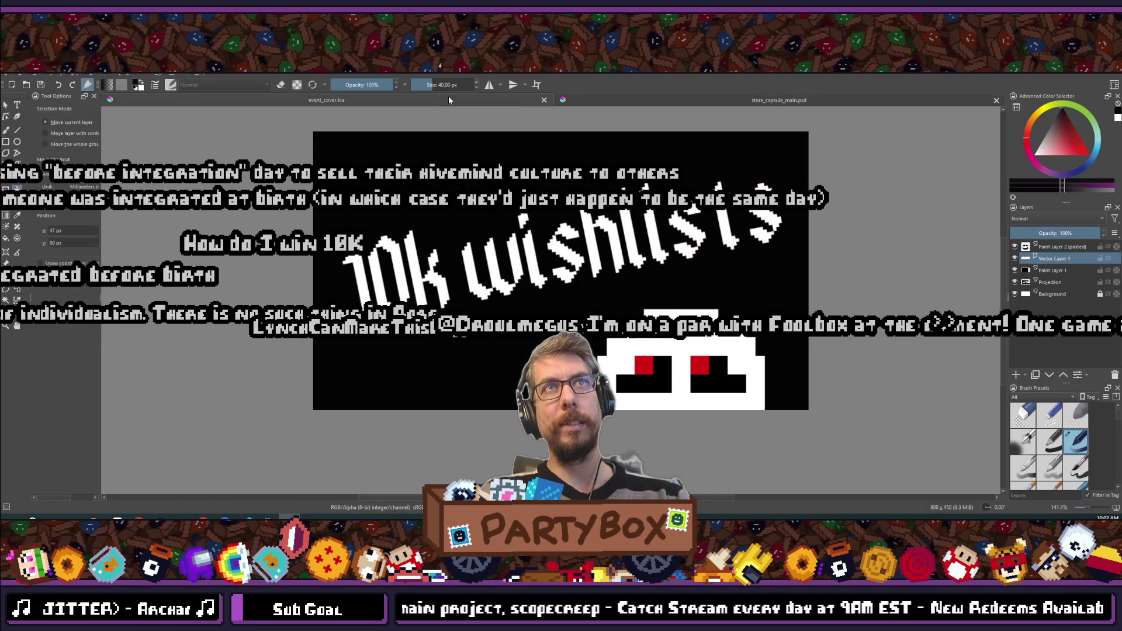
key(minus)
key(minus)
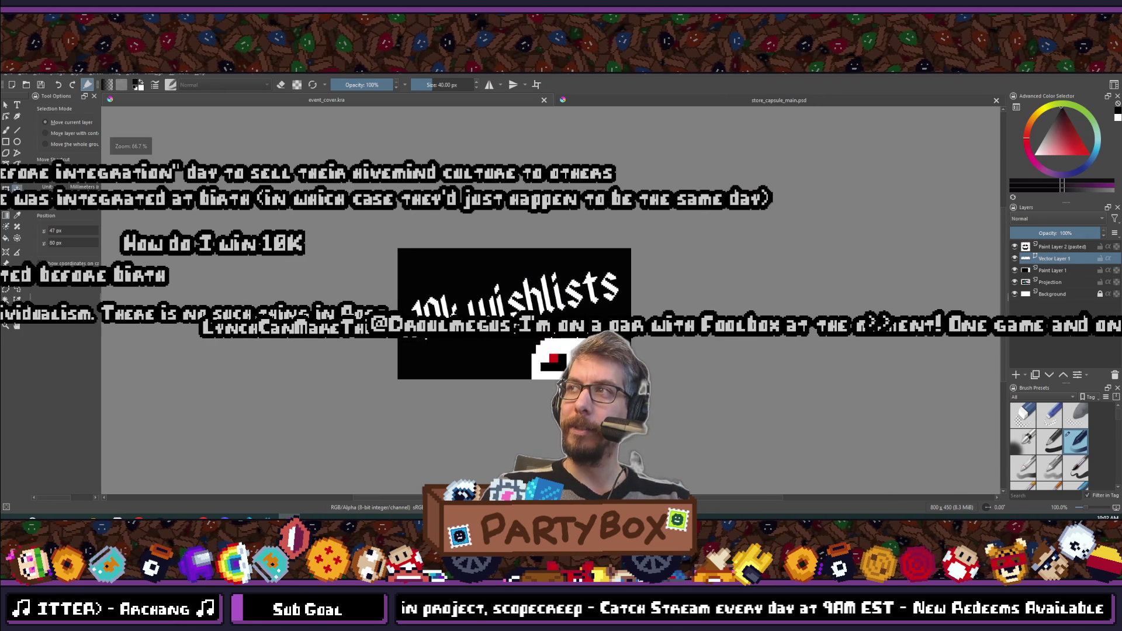
mouse_move(478, 470)
mouse_down()
mouse_move(678, 437)
mouse_move(803, 375)
mouse_move(818, 388)
mouse_up()
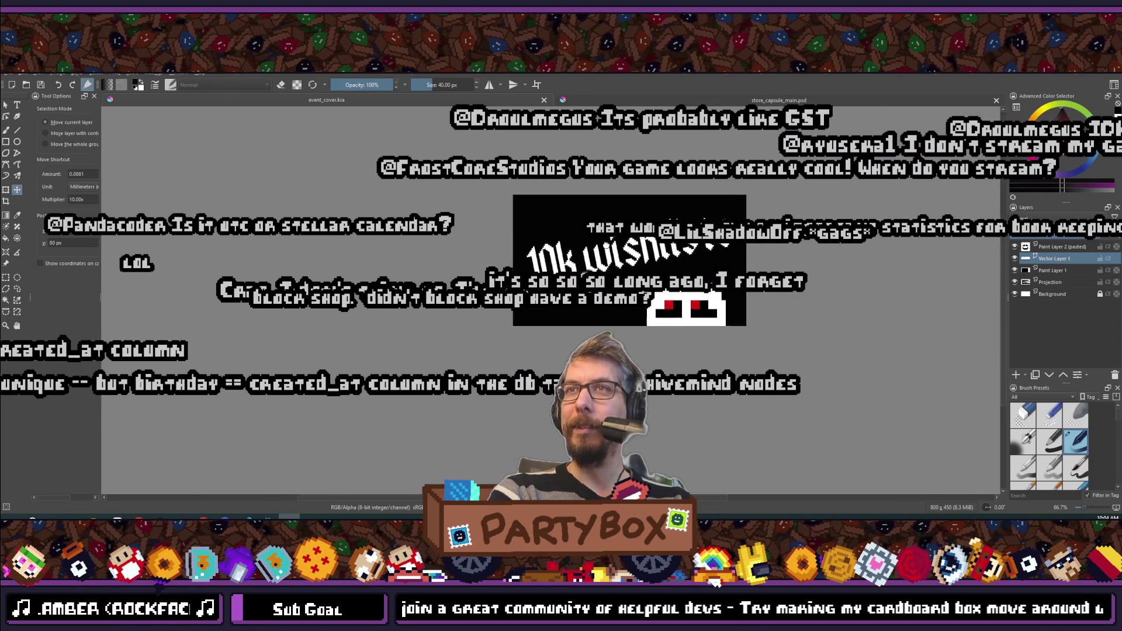
scroll(536, 362, up, 3)
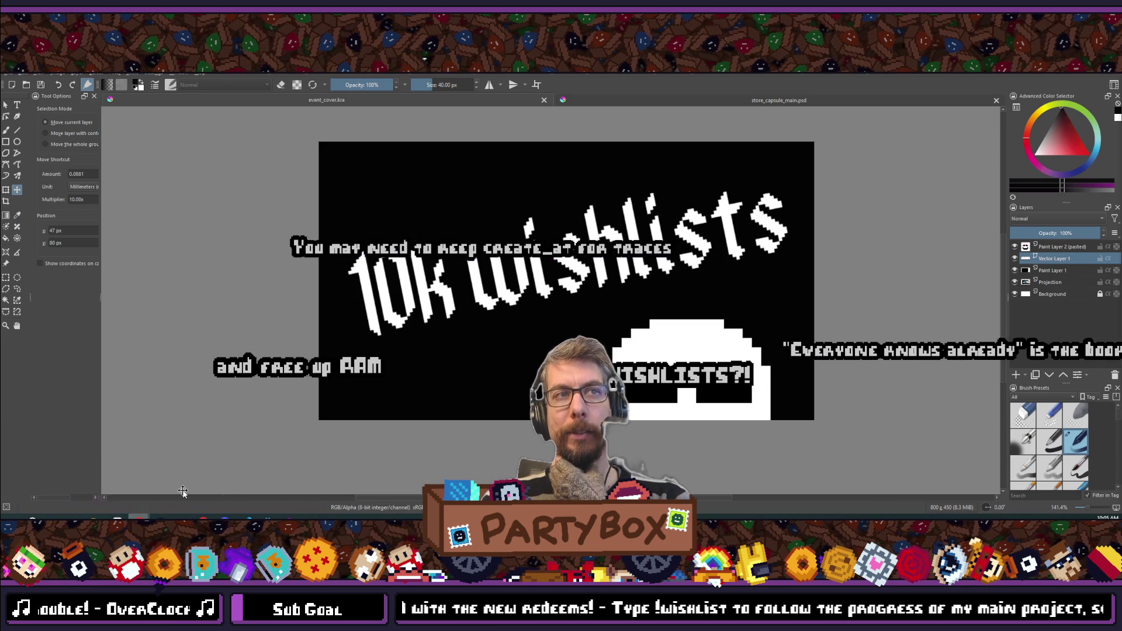
- Check the Steam wishlist stats in Chrome, then return to the 10k wishlists cover
key(alt+Tab)
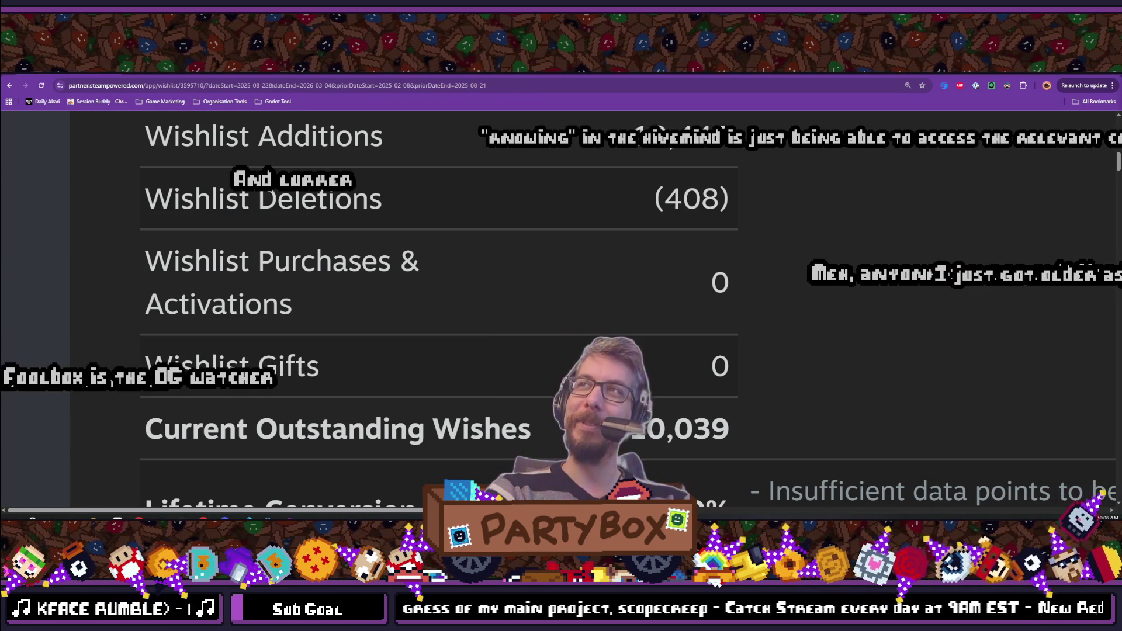
click(1080, 76)
scroll(583, 258, down, 3)
scroll(608, 265, up, 4)
scroll(525, 247, down, 3)
scroll(545, 233, up, 3)
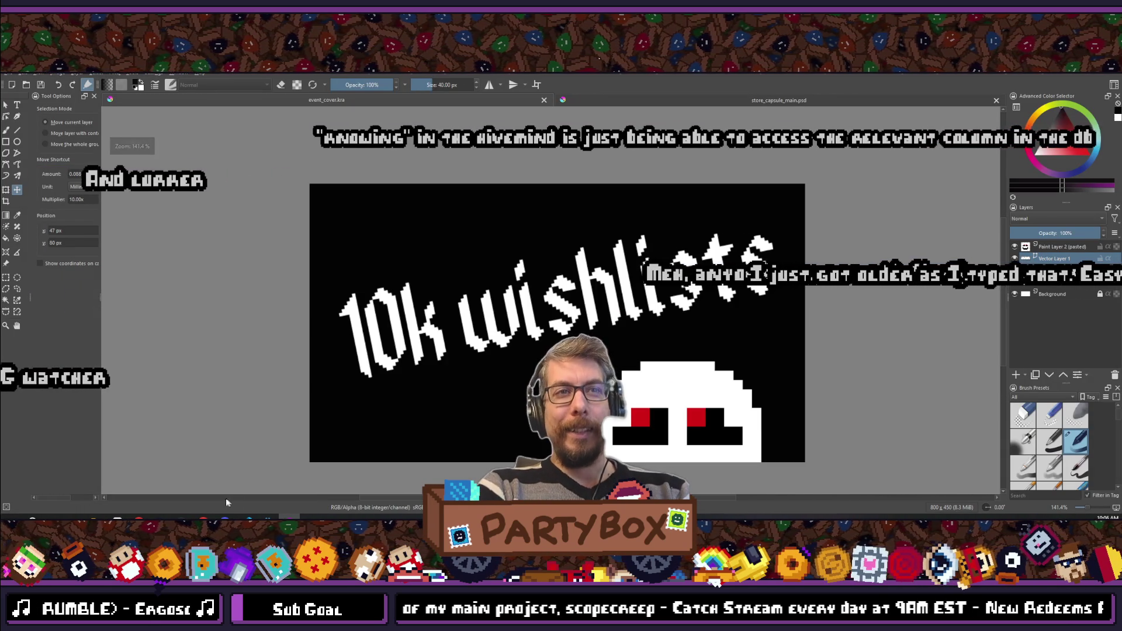
- Switch to Godot and quick-search the project files for 'title_view'
click(267, 517)
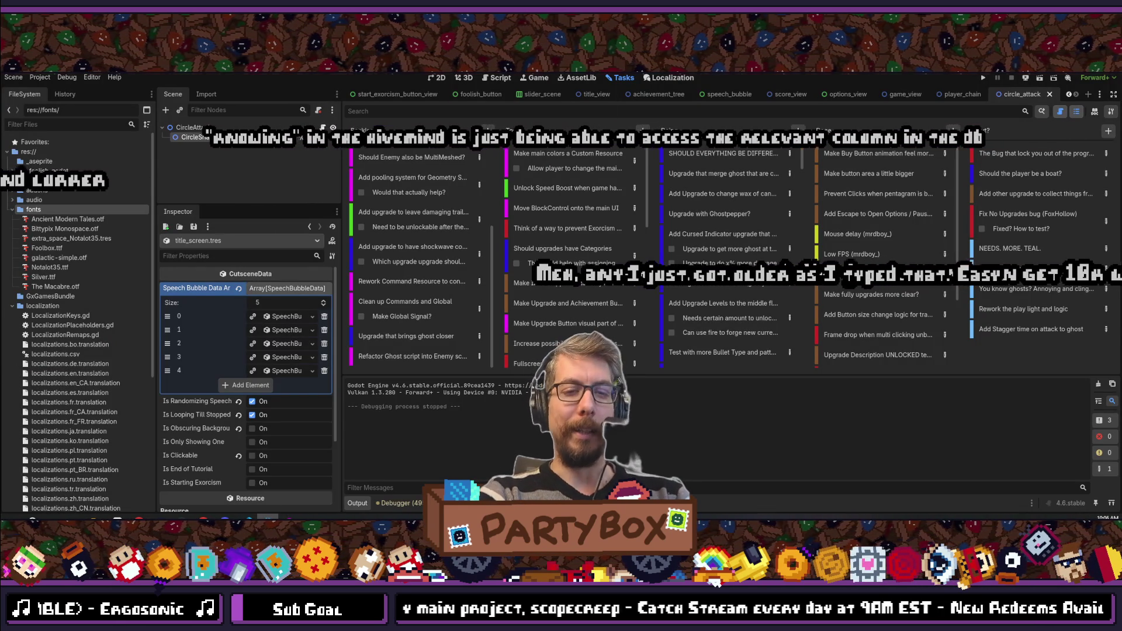
key(shift+alt+o)
text(titl)
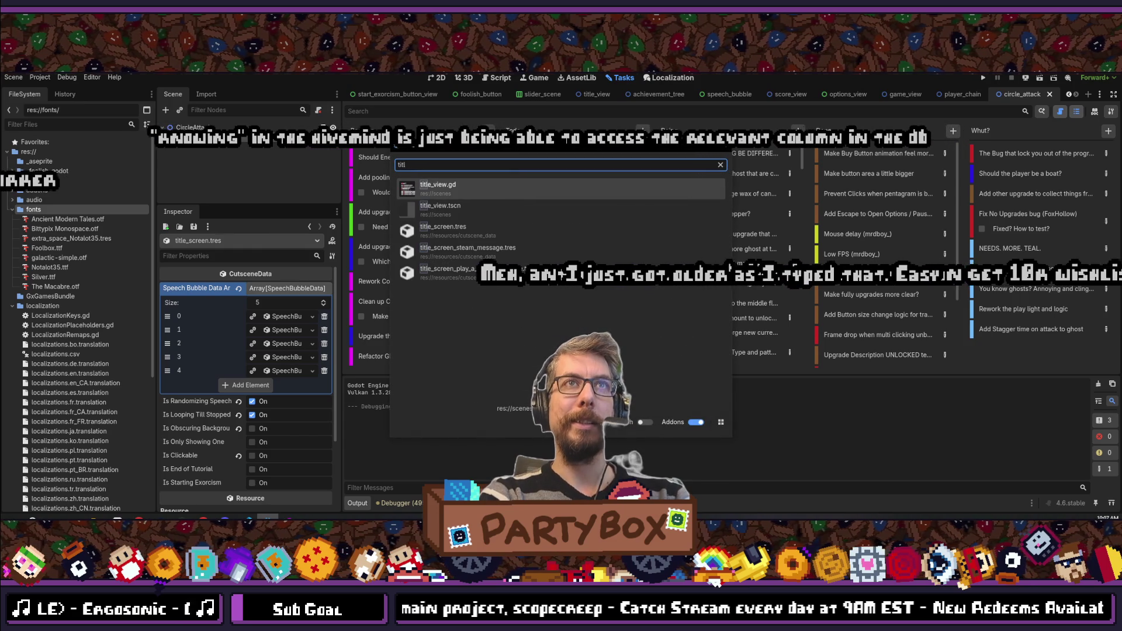
text(e_view)
- Open title_view.tscn from the search results
key(Down)
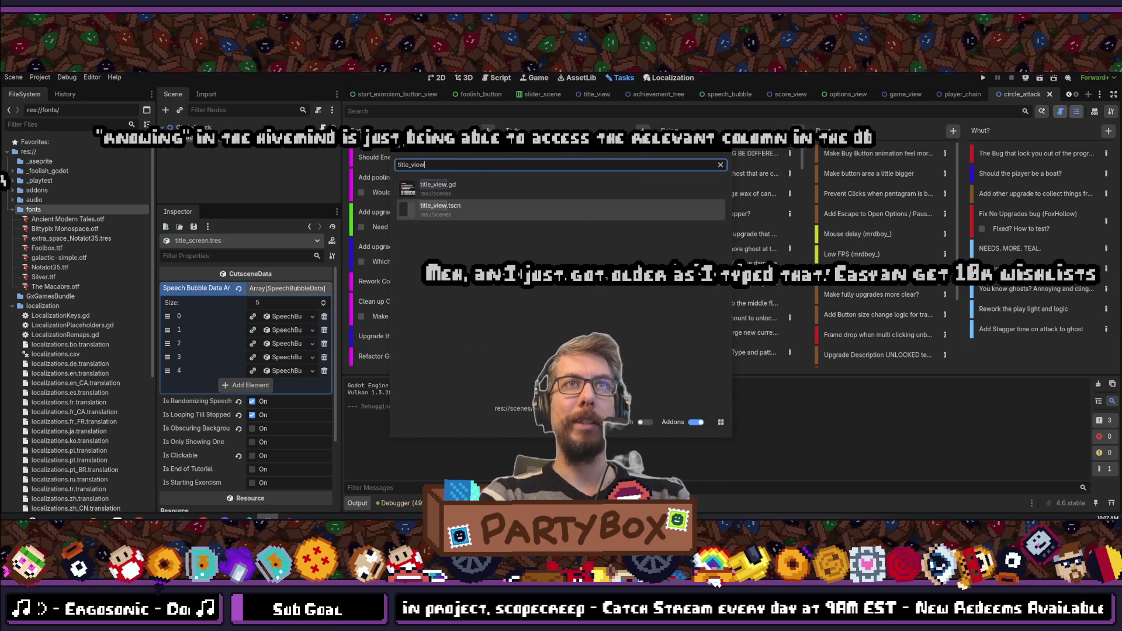
key(Escape)
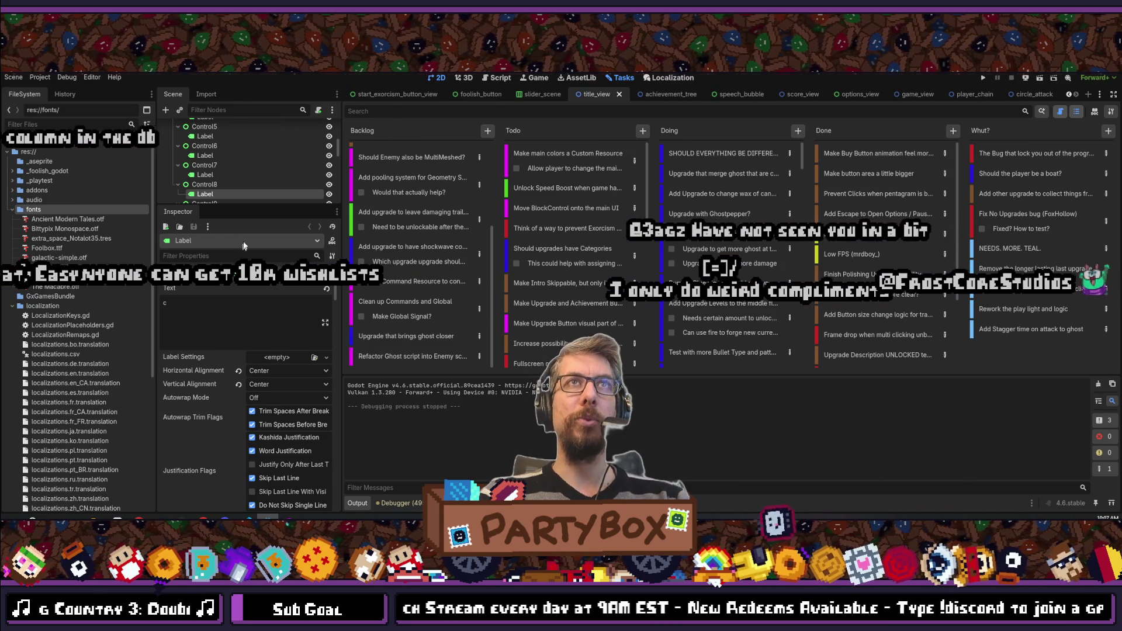
- Show title_view in the 2D view and collapse the Control and Control2 branches in the Scene dock
key(ctrl+F1)
click(243, 202)
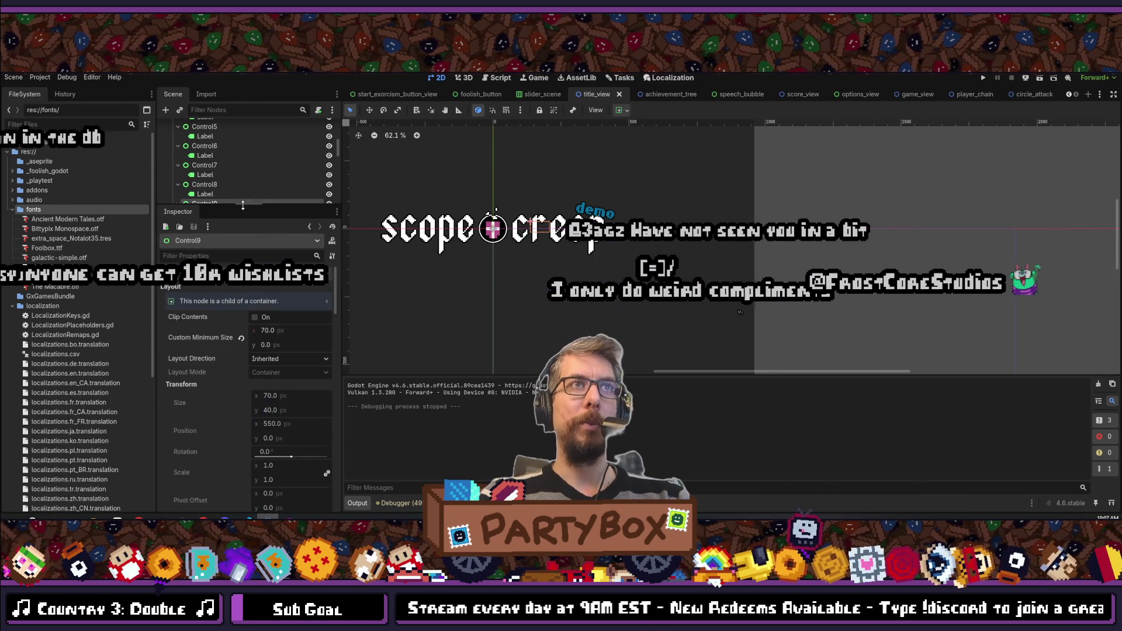
drag(242, 206, 242, 391)
scroll(223, 247, up, 5)
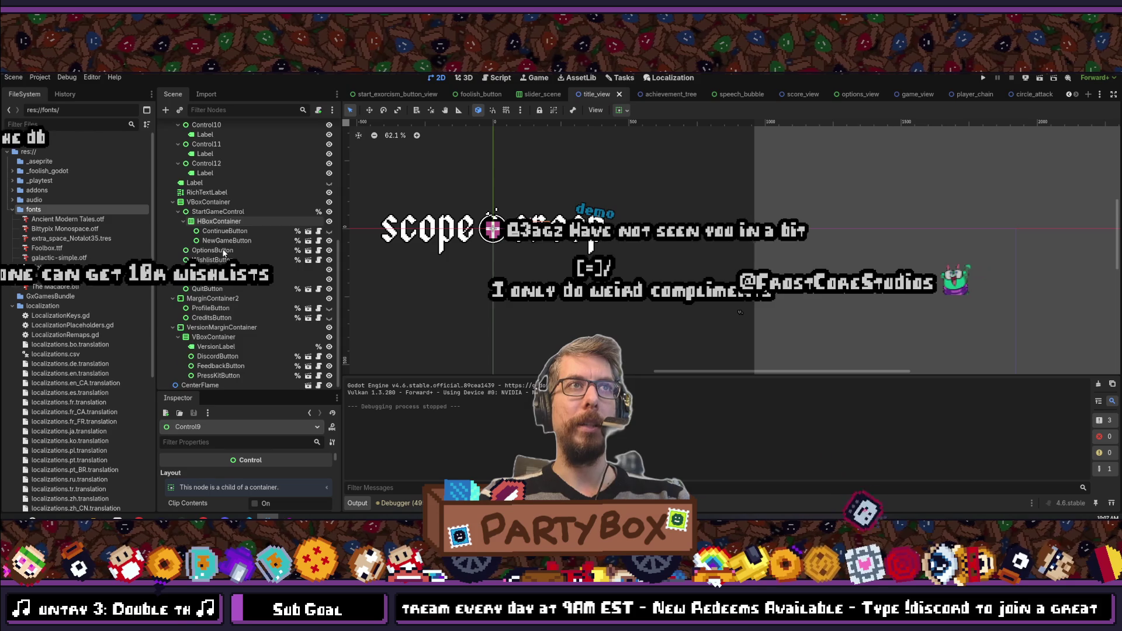
click(168, 156)
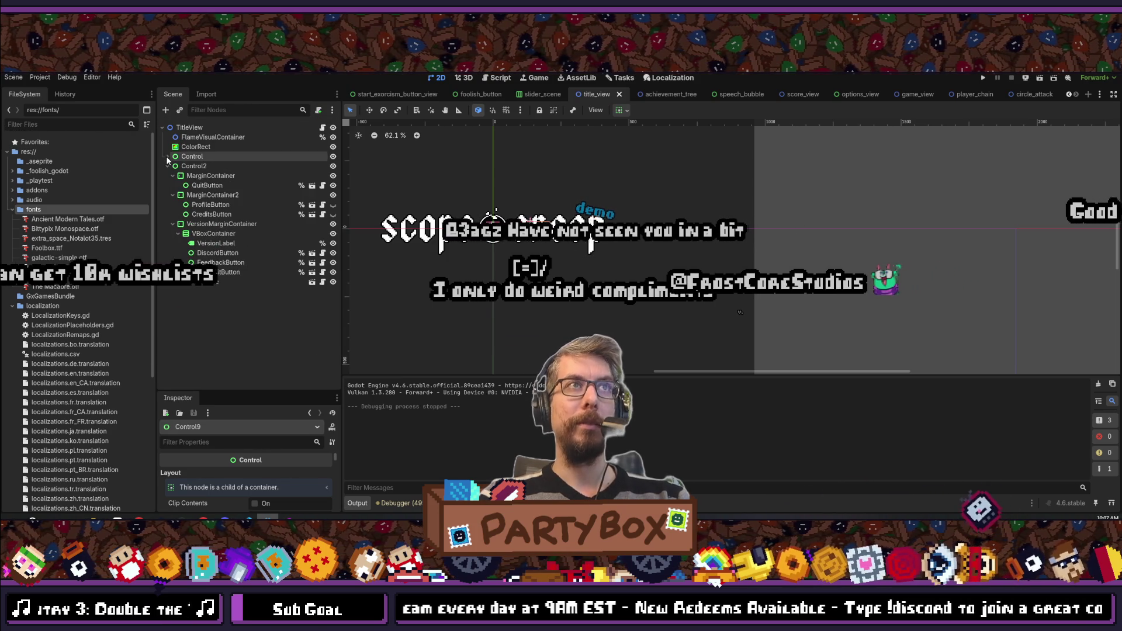
click(166, 167)
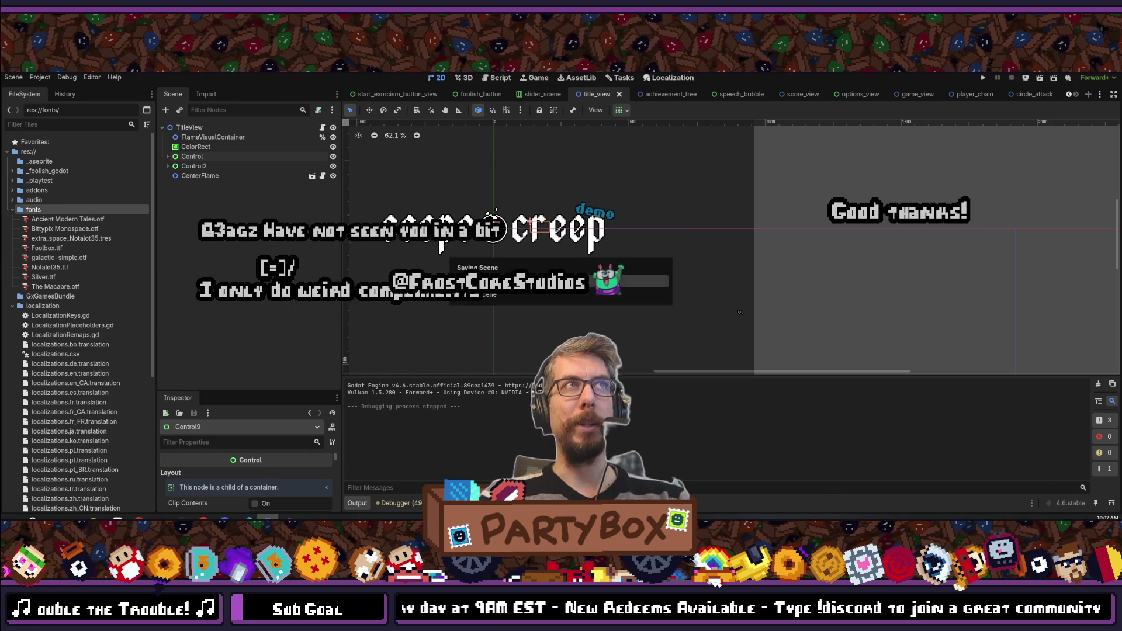
key(alt+shift+o)
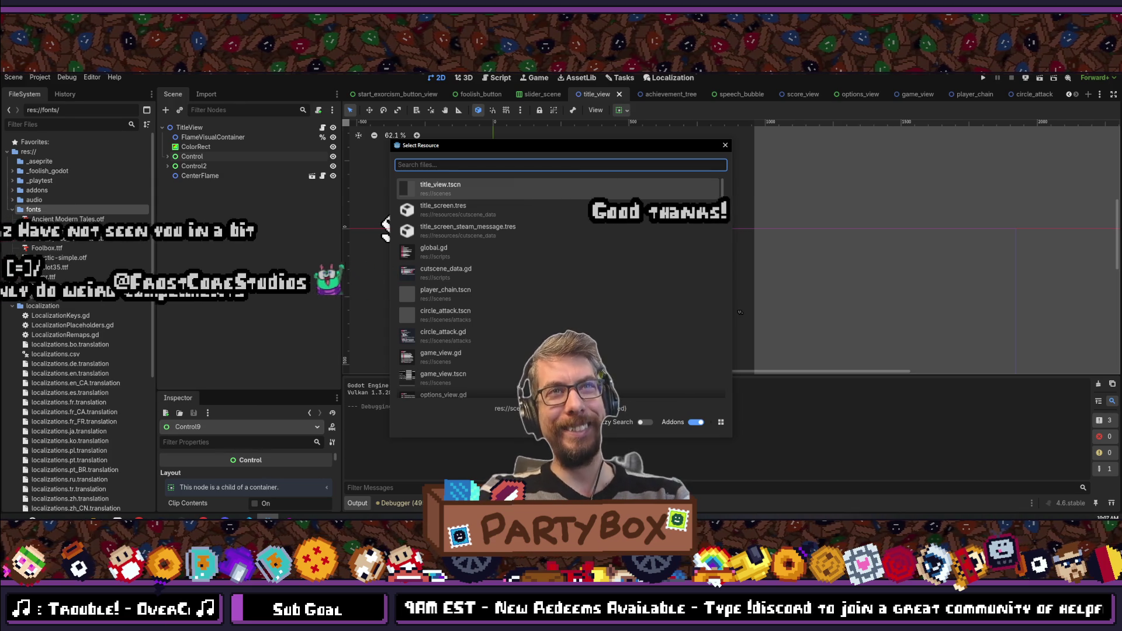
- Open upgrade_button.tscn through a 'button' quick-open search
text(but)
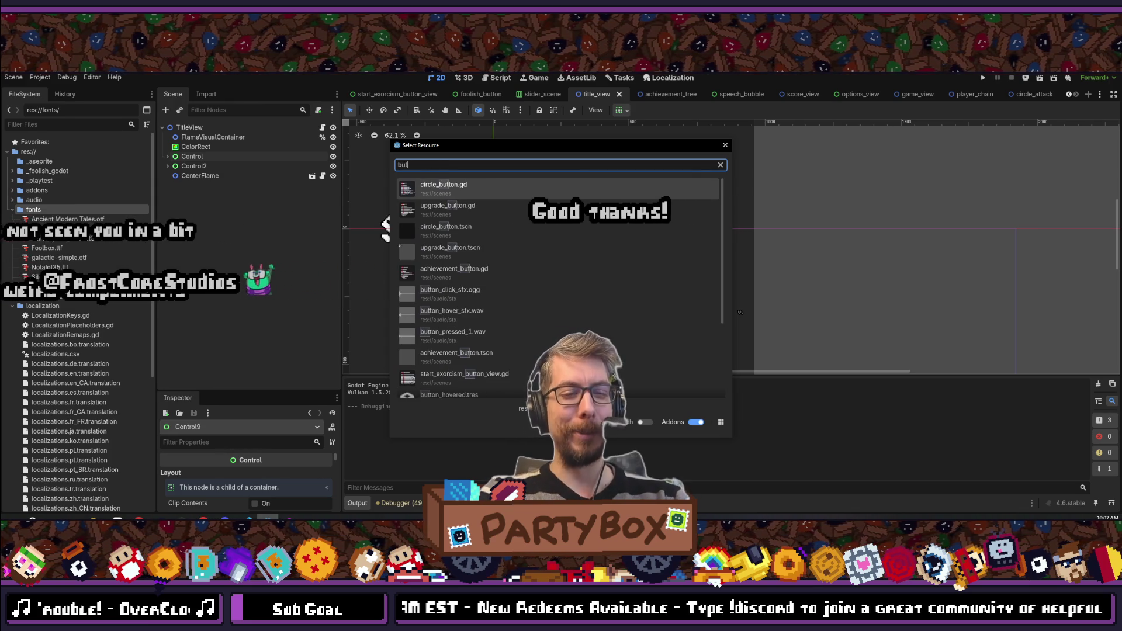
text(ton)
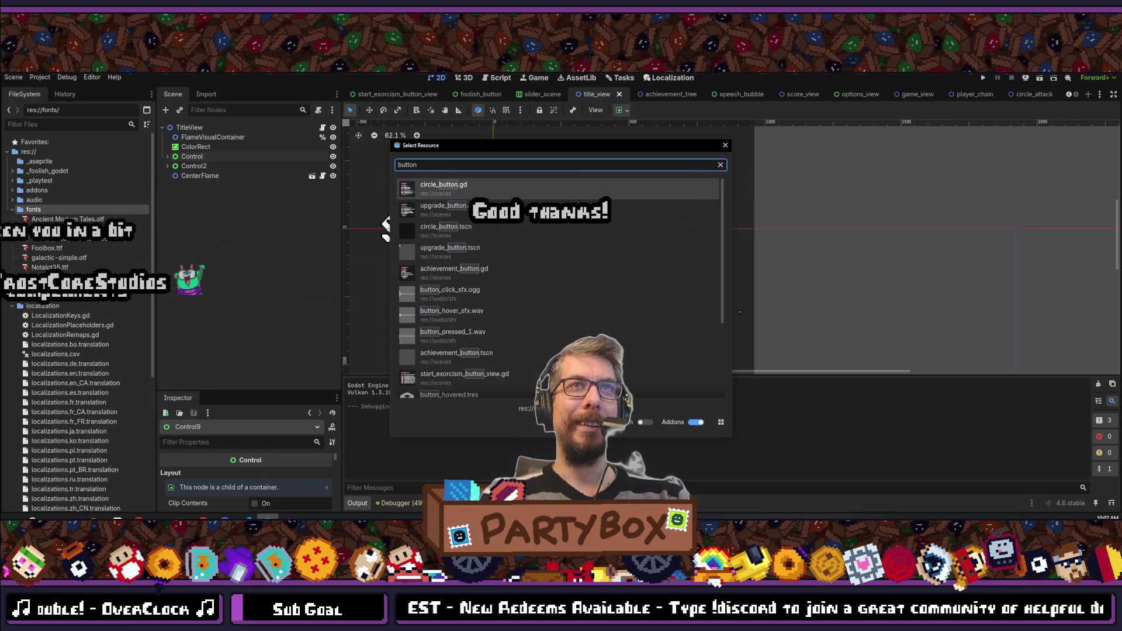
key(Down)
key(Down)
key(Down)
key(Return)
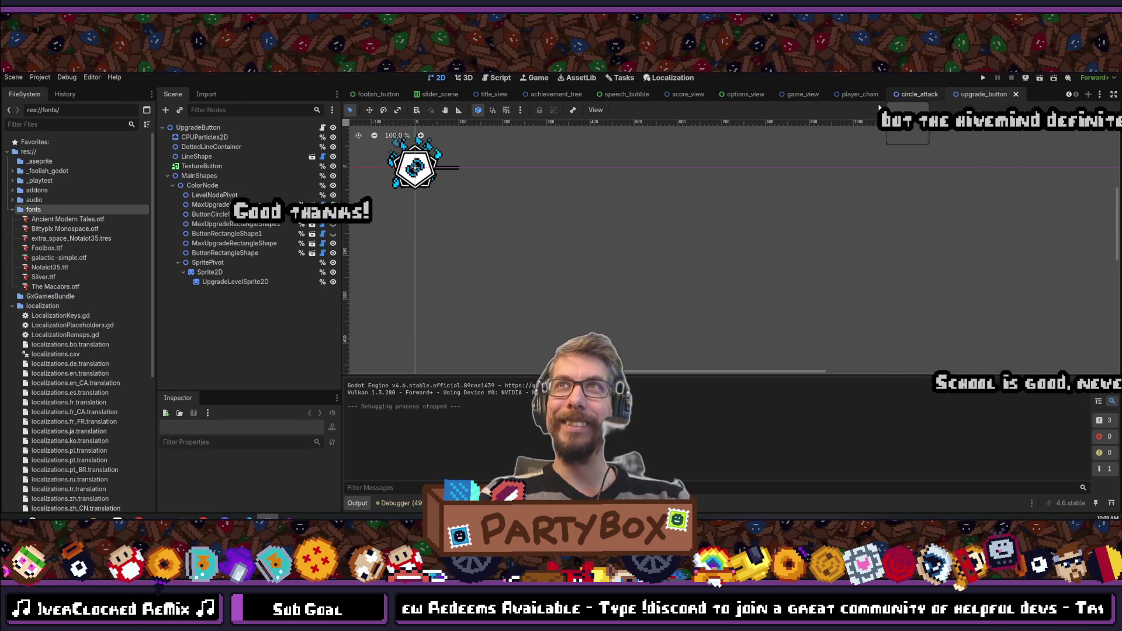
- Close the circle_attack, player_chain, game_view and options_view scene tabs
middle_click(917, 94)
middle_click(855, 95)
middle_click(915, 95)
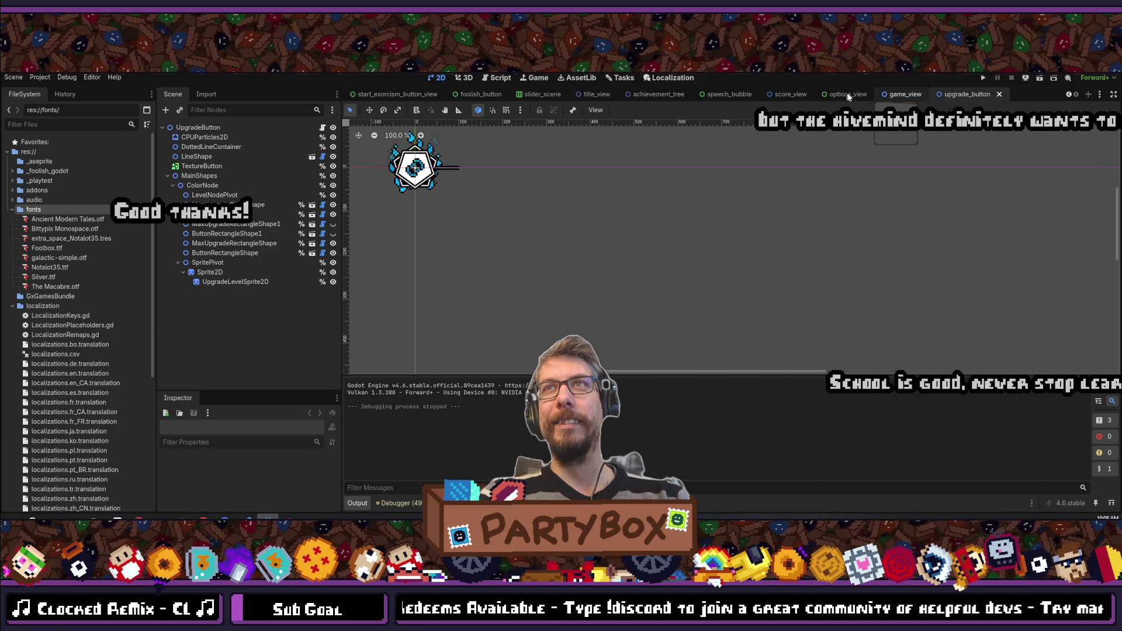
middle_click(962, 94)
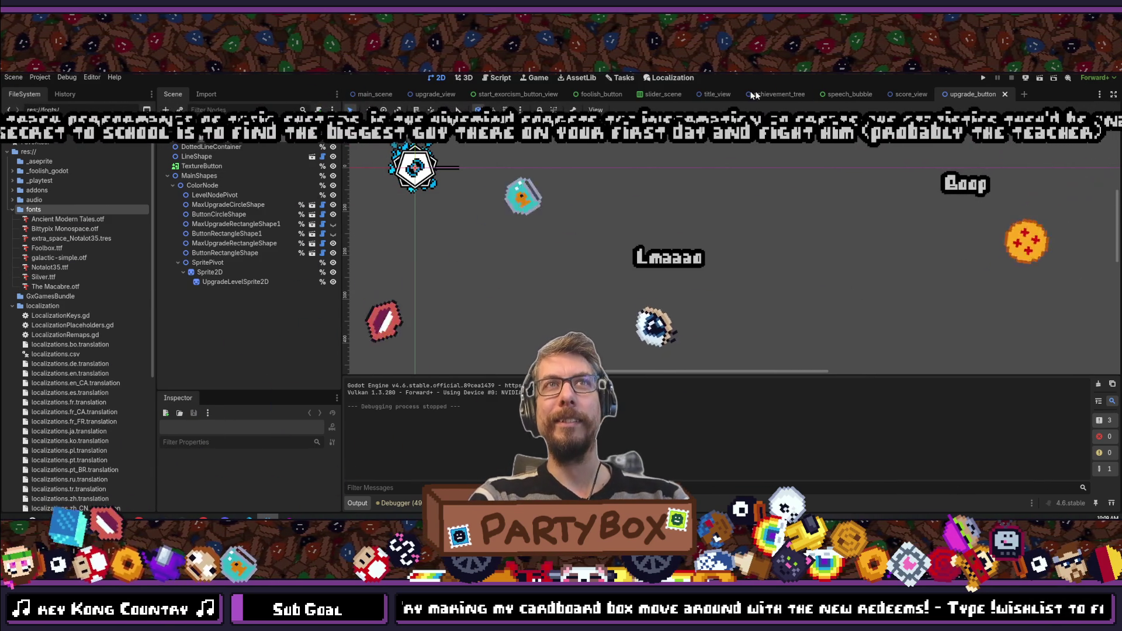
- Paste the CPUParticles2D node from upgrade_button under the TitleView root in the title_view scene
click(204, 137)
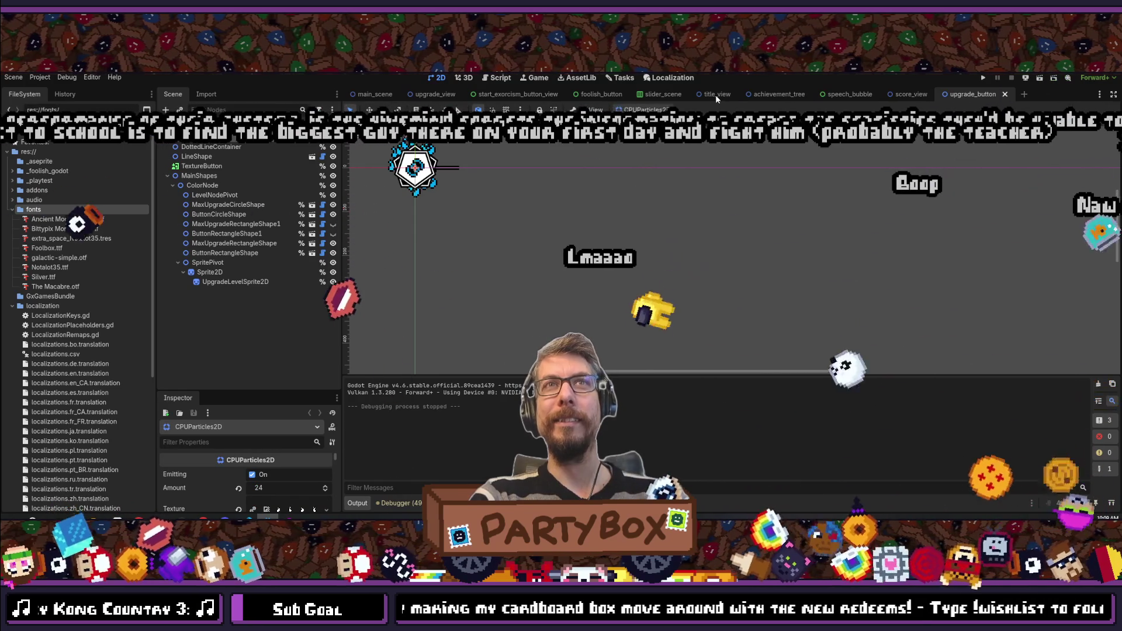
click(717, 95)
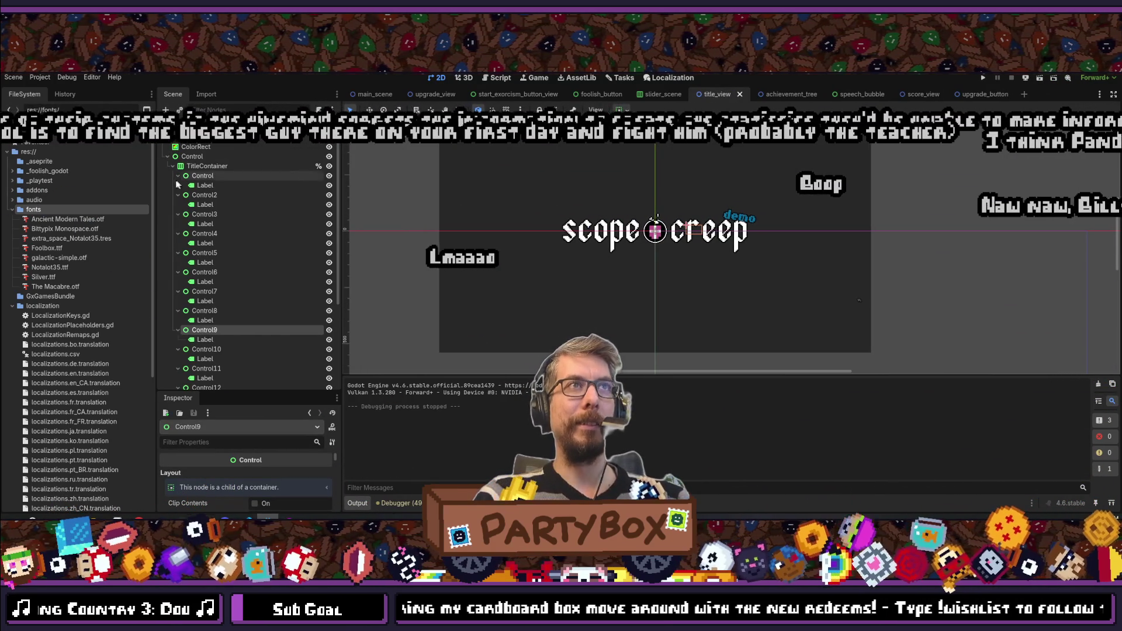
click(168, 157)
key(ctrl+v)
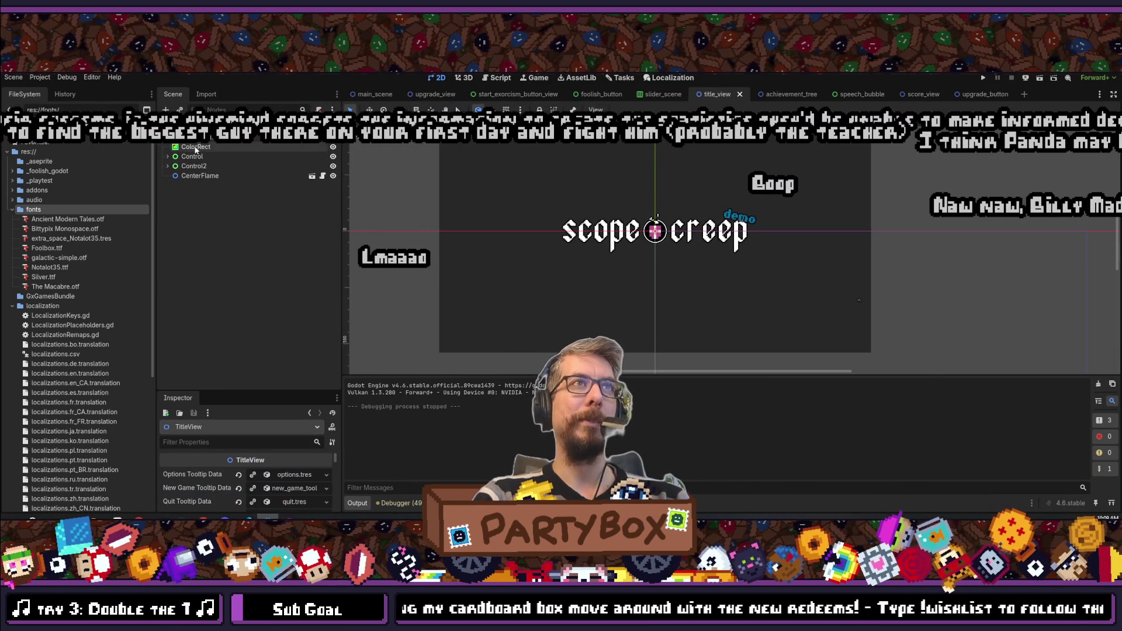
scroll(608, 217, up, 3)
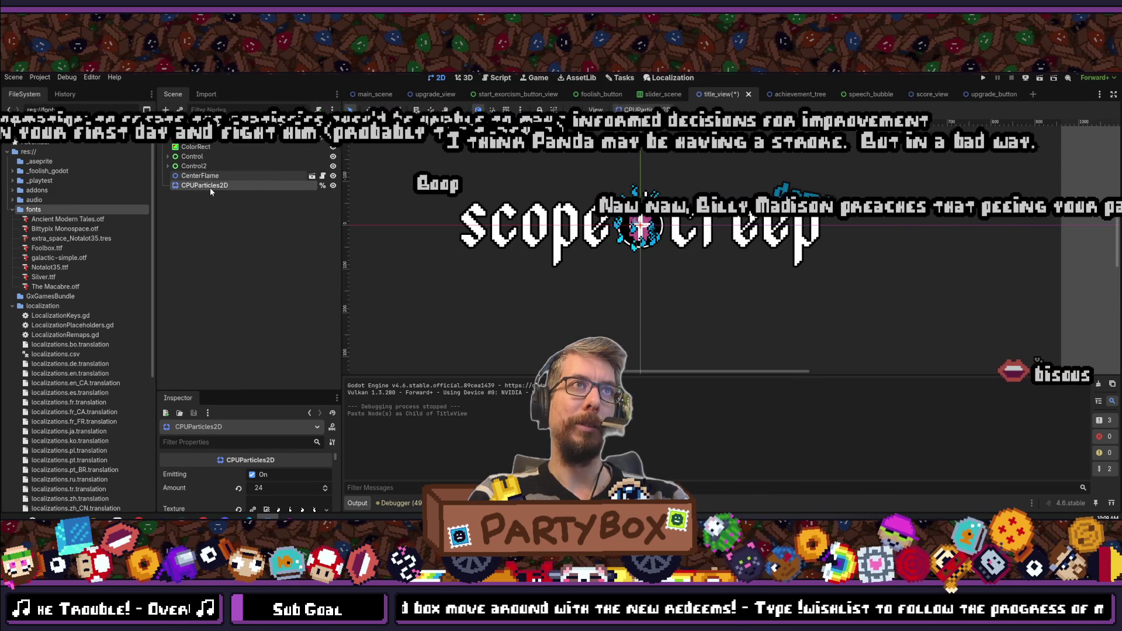
- Move CPUParticles2D above CenterFlame, save and test-run the title screen, then move it below CenterFlame
drag(205, 186, 208, 171)
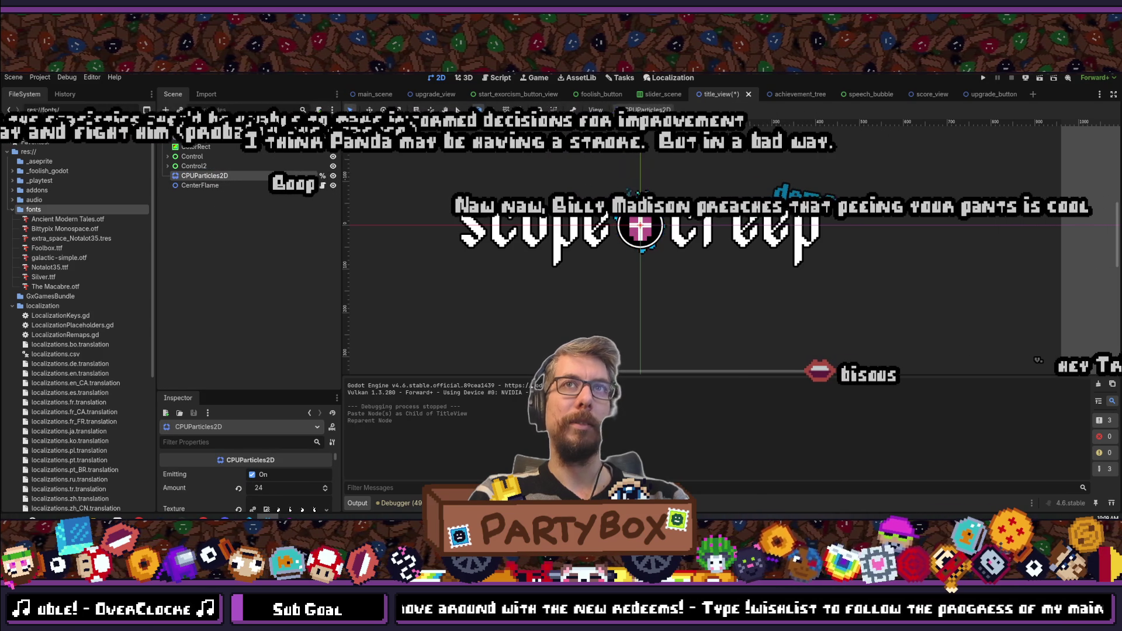
key(ctrl+s)
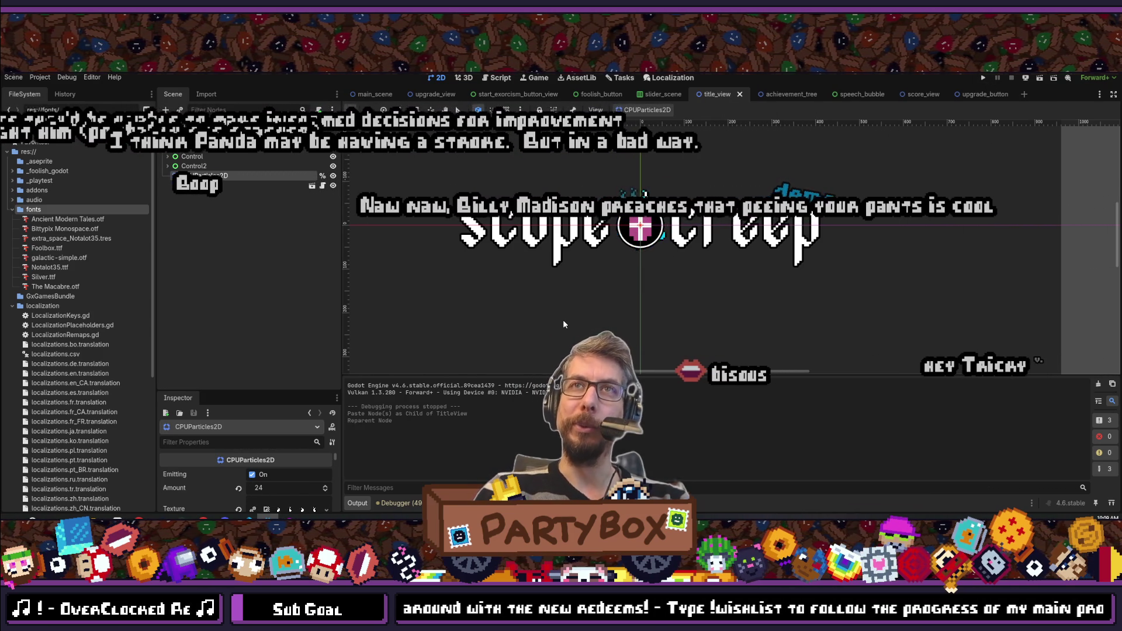
click(984, 79)
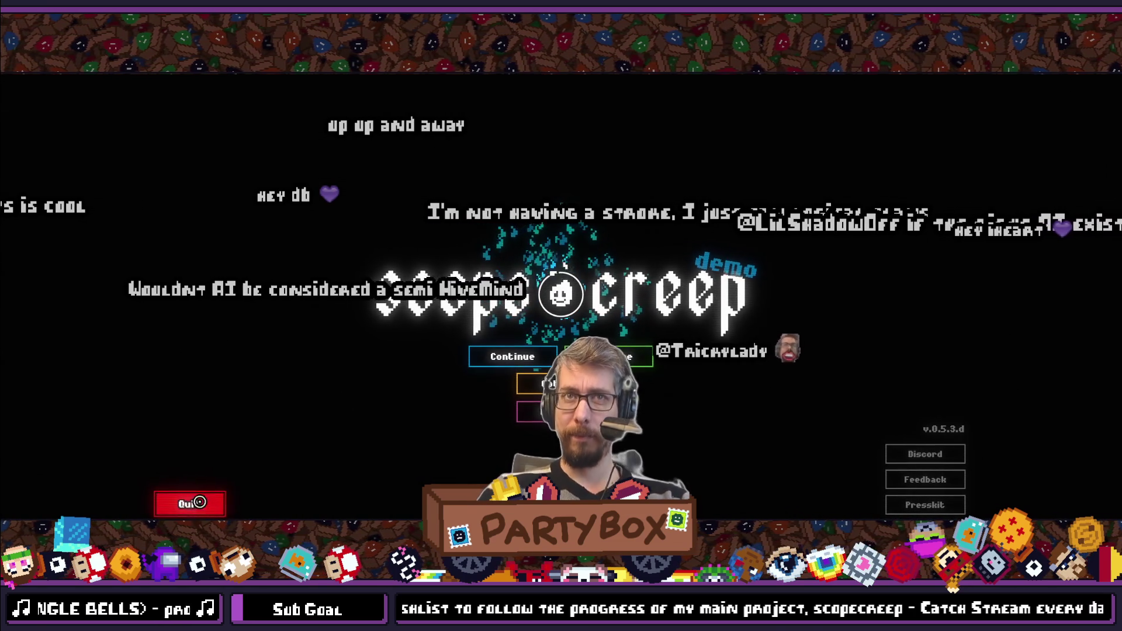
key(alt+F4)
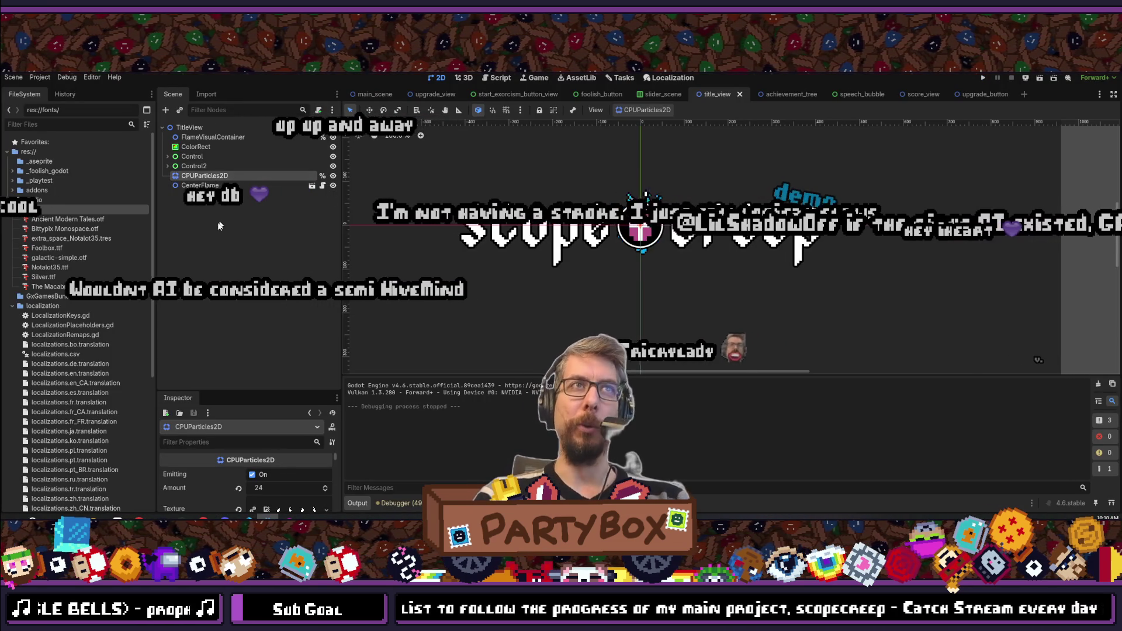
click(199, 176)
drag(199, 176, 215, 187)
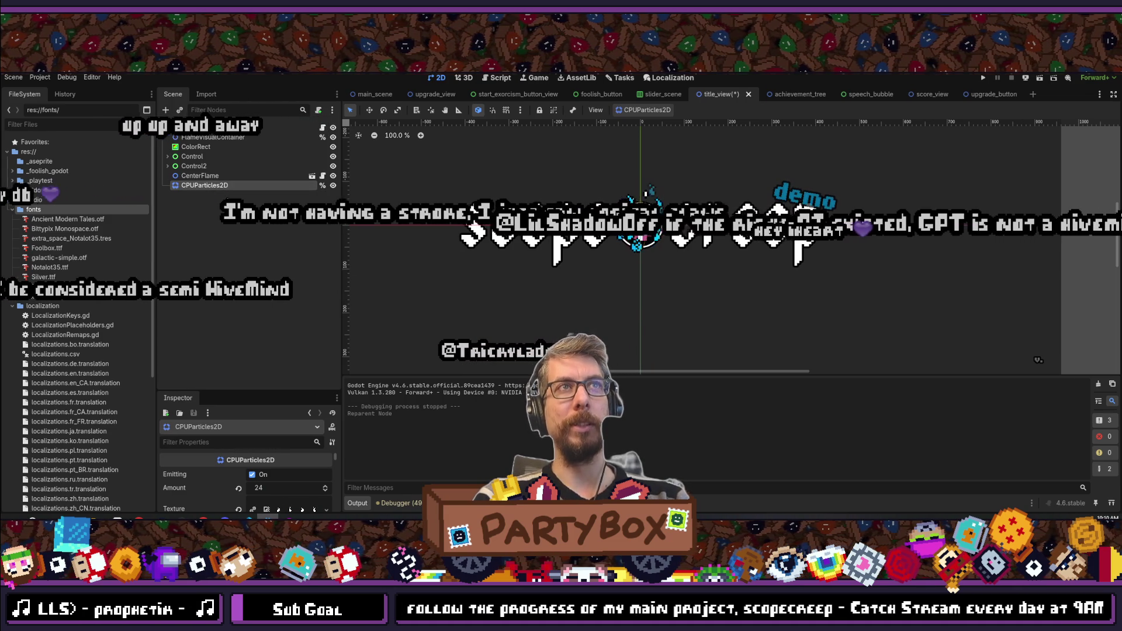